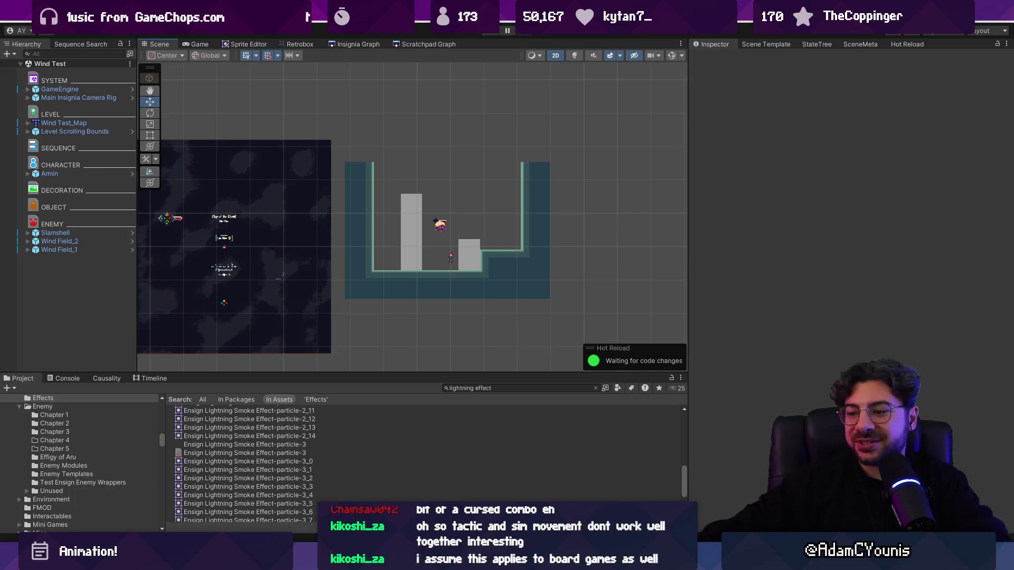
Go to slide 3, The Timeline, and enlarge it to fill the canvas
{"action": "mouse_move", "coordinate": [473, 560]}
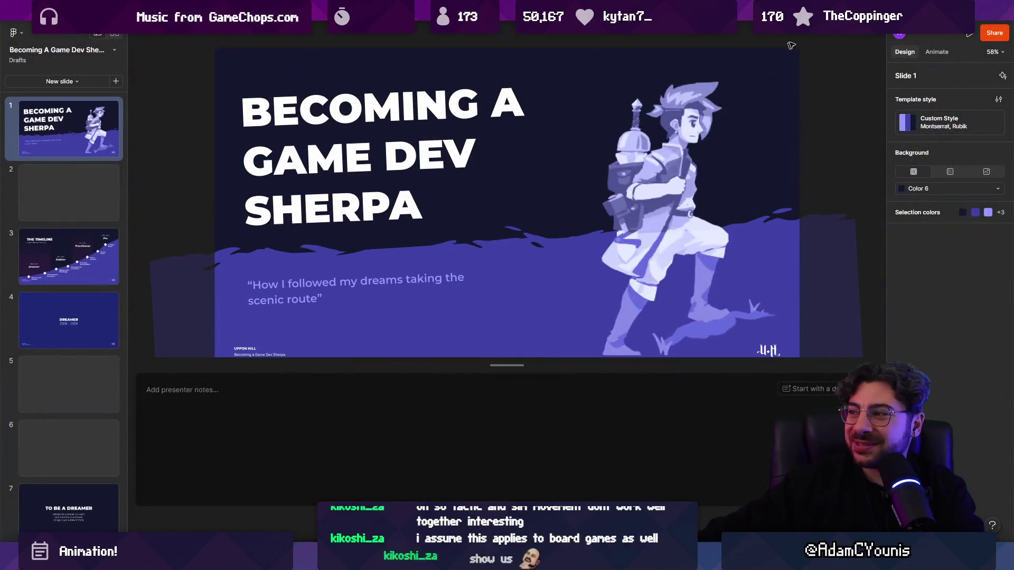
{"action": "left_click", "coordinate": [965, 32]}
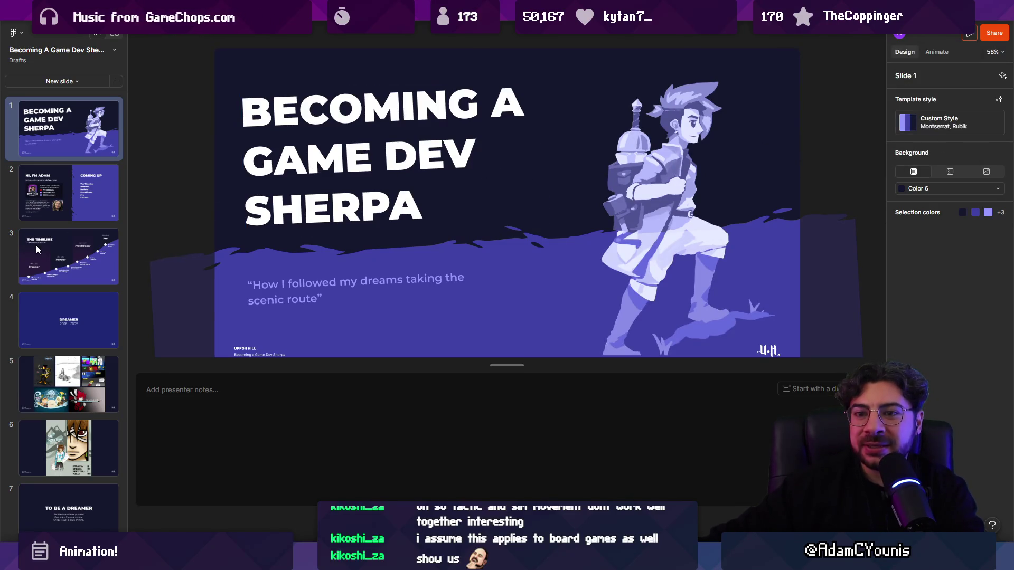
{"action": "left_click", "coordinate": [53, 253]}
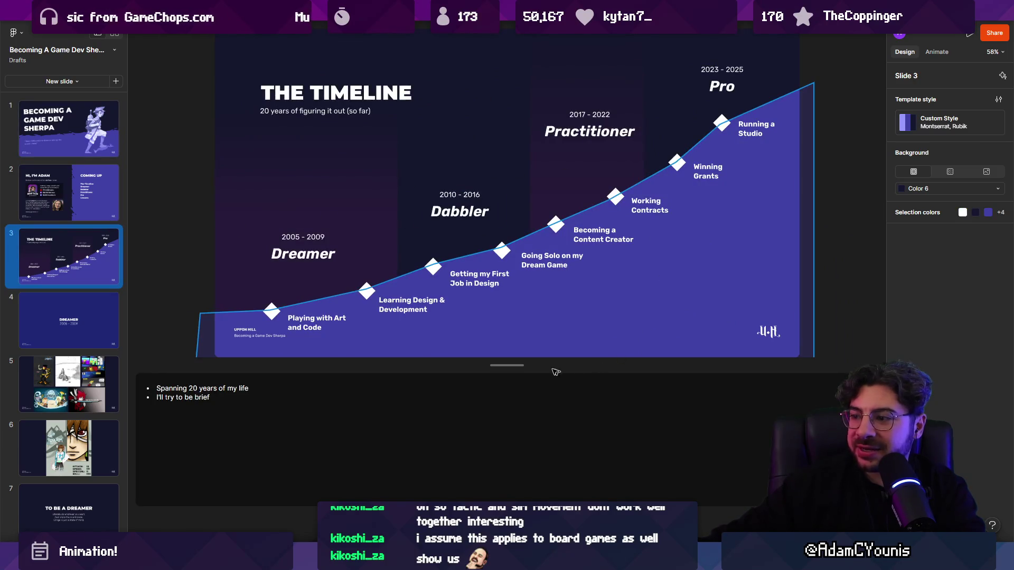
{"action": "key", "text": "shift+1"}
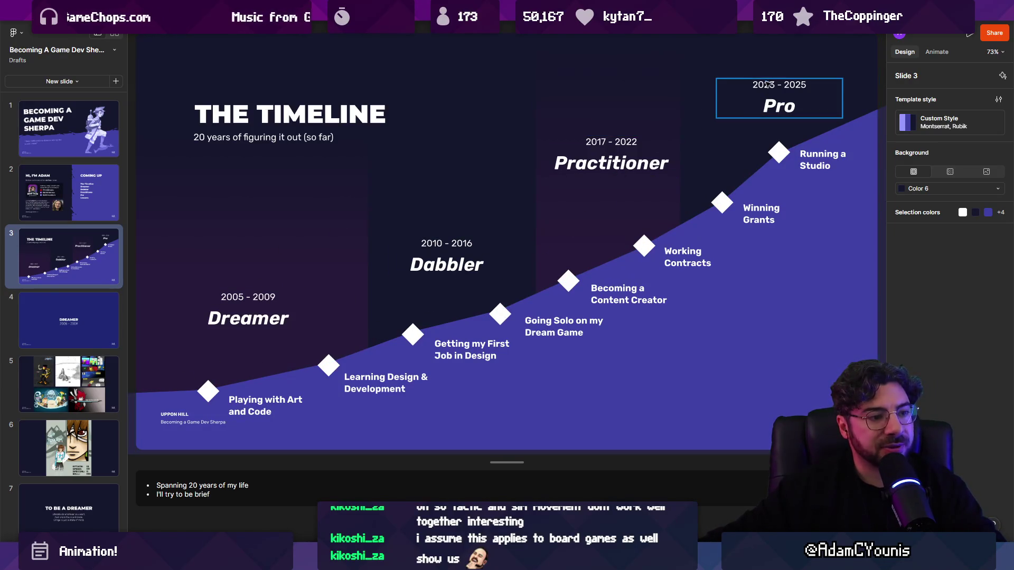
Select the Dreamer, Pro, Running a Studio caption and blue mountain elements to inspect them
{"action": "left_click", "coordinate": [253, 315]}
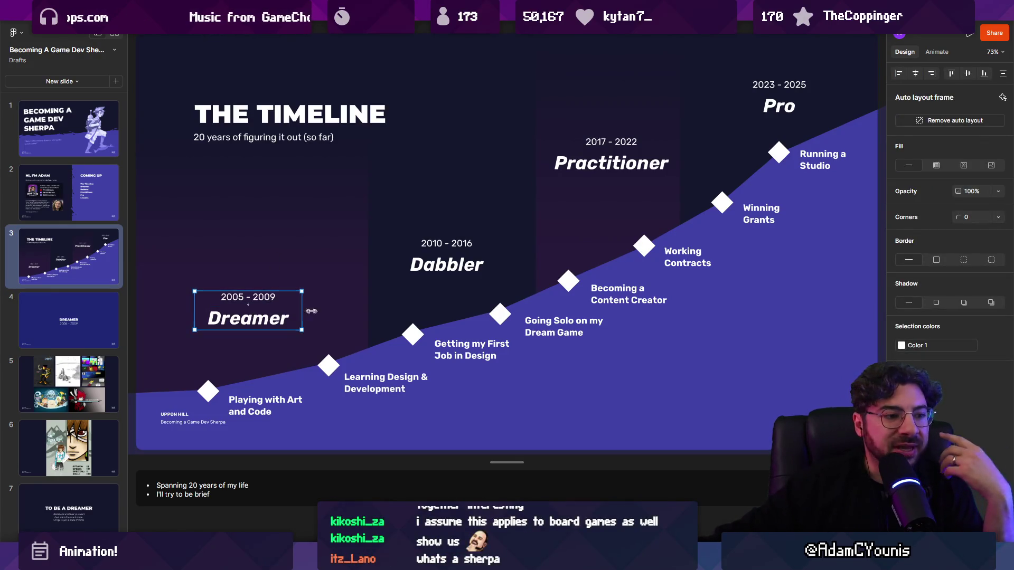
{"action": "key", "text": "Escape"}
{"action": "left_click", "coordinate": [131, 335]}
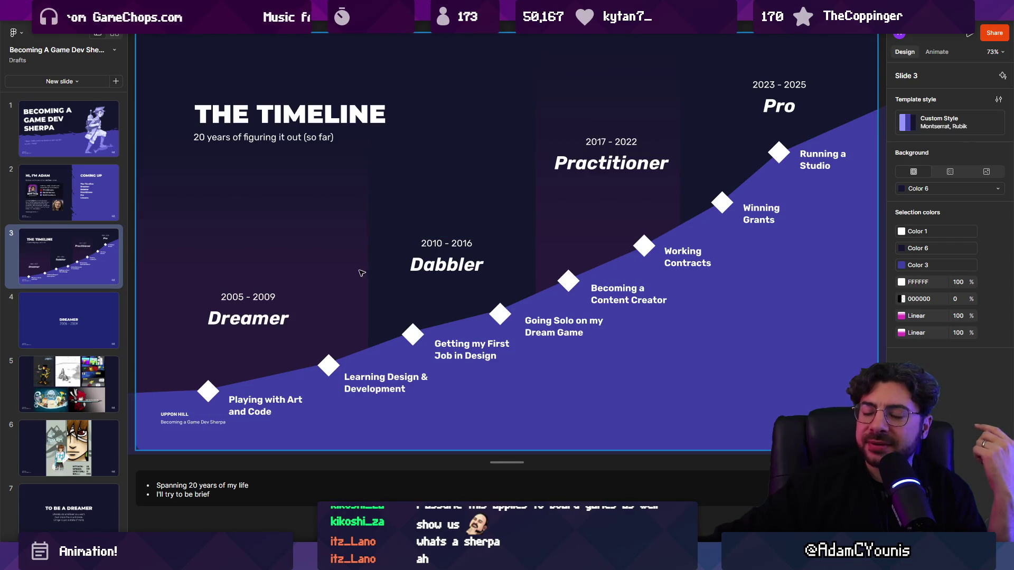
{"action": "left_click", "coordinate": [250, 300]}
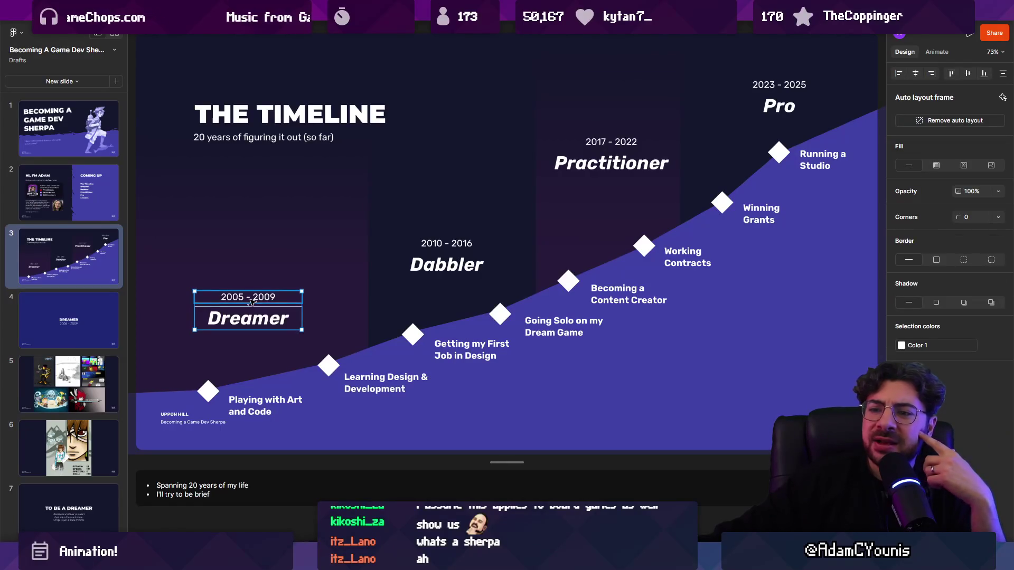
{"action": "left_click", "coordinate": [783, 88]}
{"action": "left_click", "coordinate": [806, 170]}
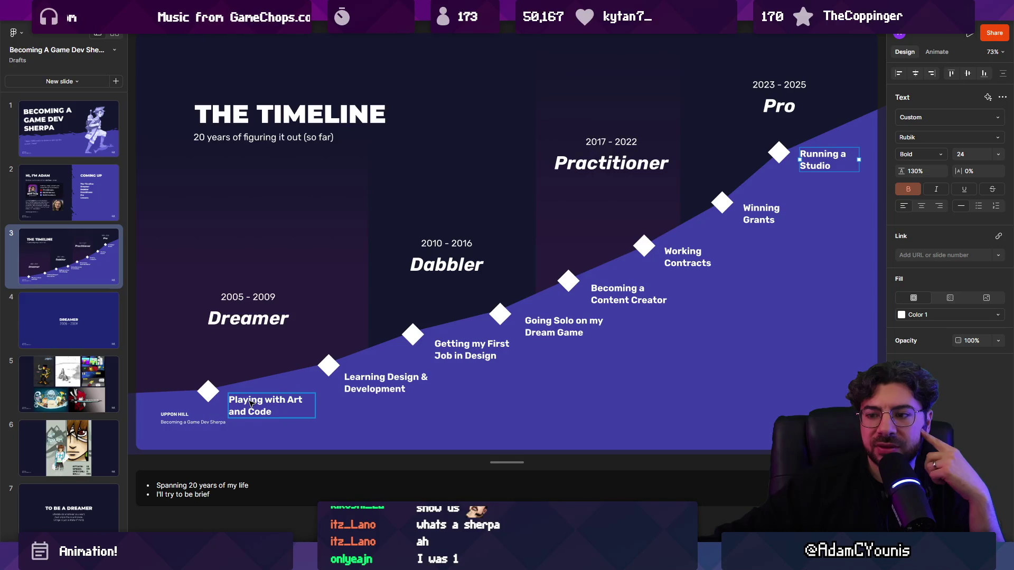
{"action": "left_click", "coordinate": [314, 369]}
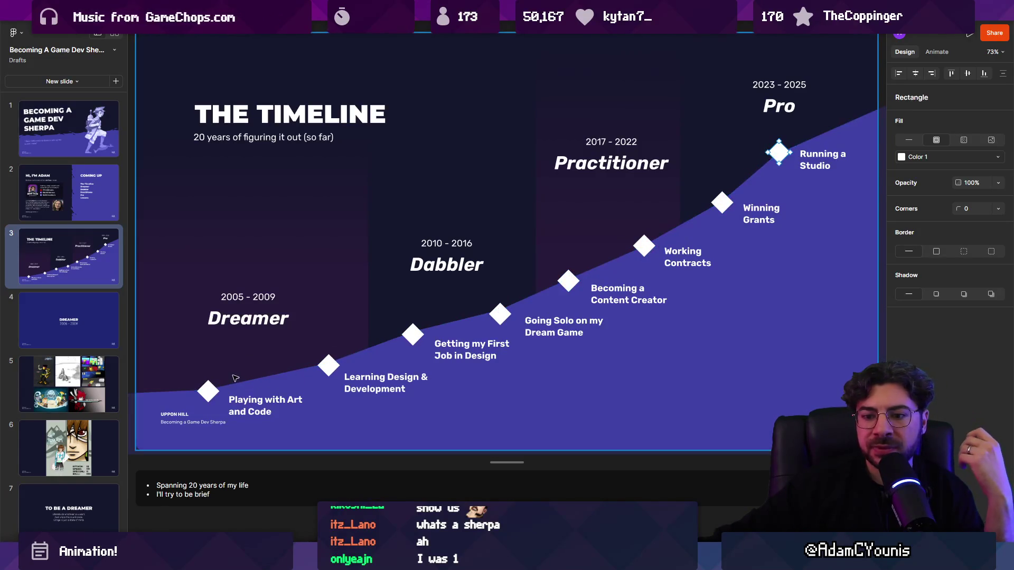
{"action": "scroll", "coordinate": [77, 360], "scroll_direction": "down", "scroll_amount": 7}
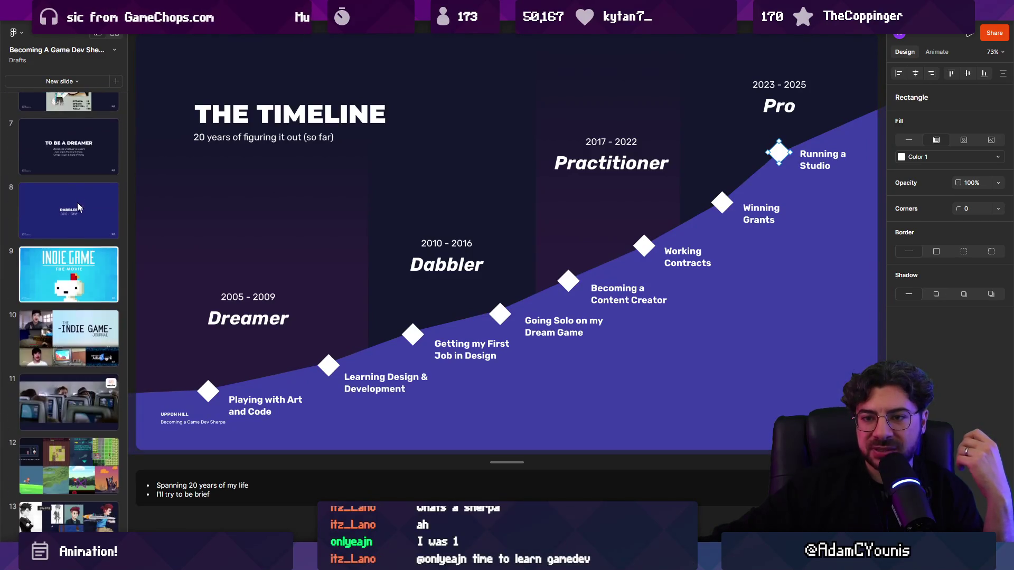
Open the To Be a Dreamer slide, then the To Be a Dabbler slide
{"action": "left_click", "coordinate": [72, 151]}
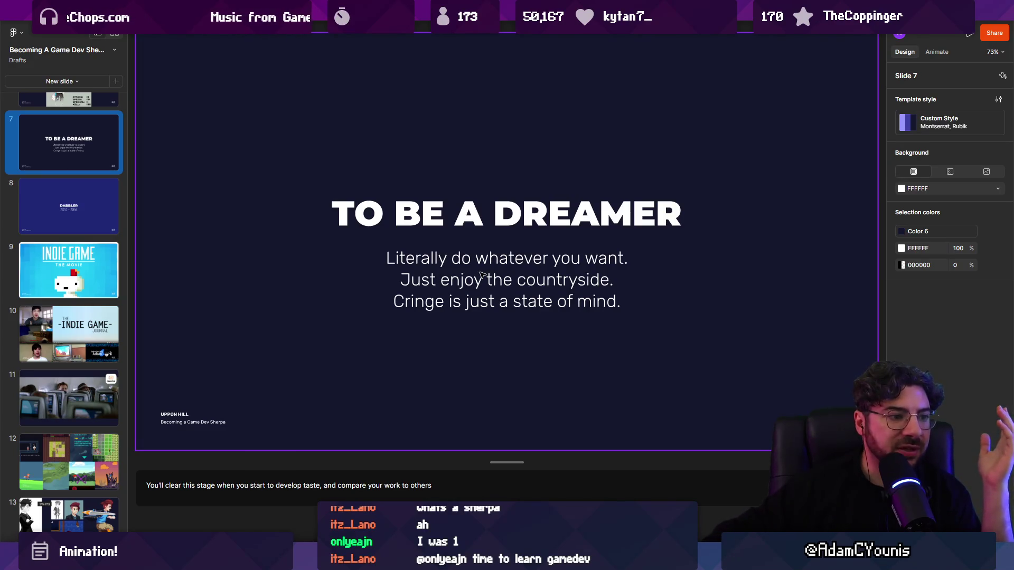
{"action": "left_click", "coordinate": [456, 462]}
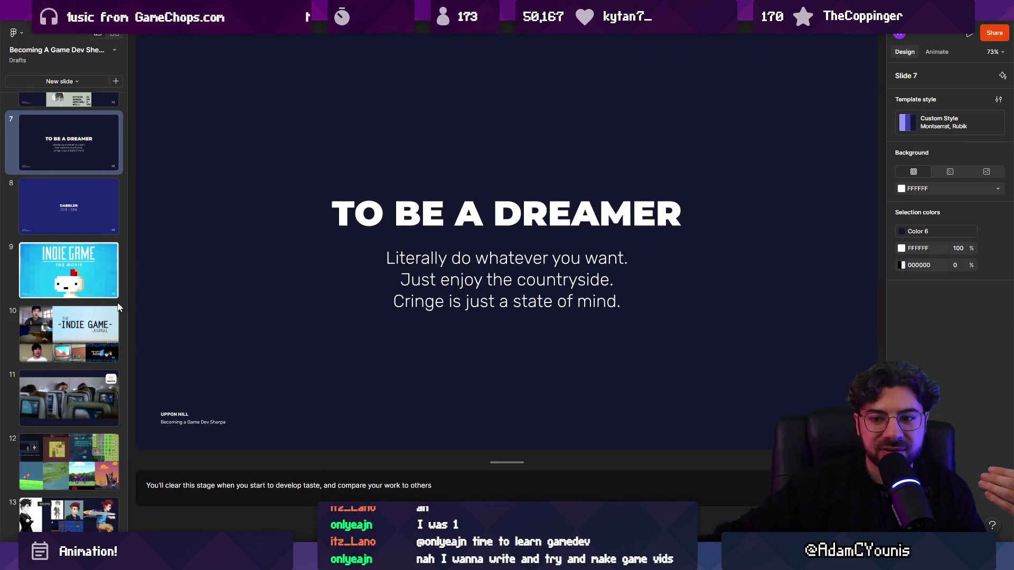
{"action": "scroll", "coordinate": [107, 309], "scroll_direction": "down", "scroll_amount": 6}
{"action": "left_click", "coordinate": [83, 280]}
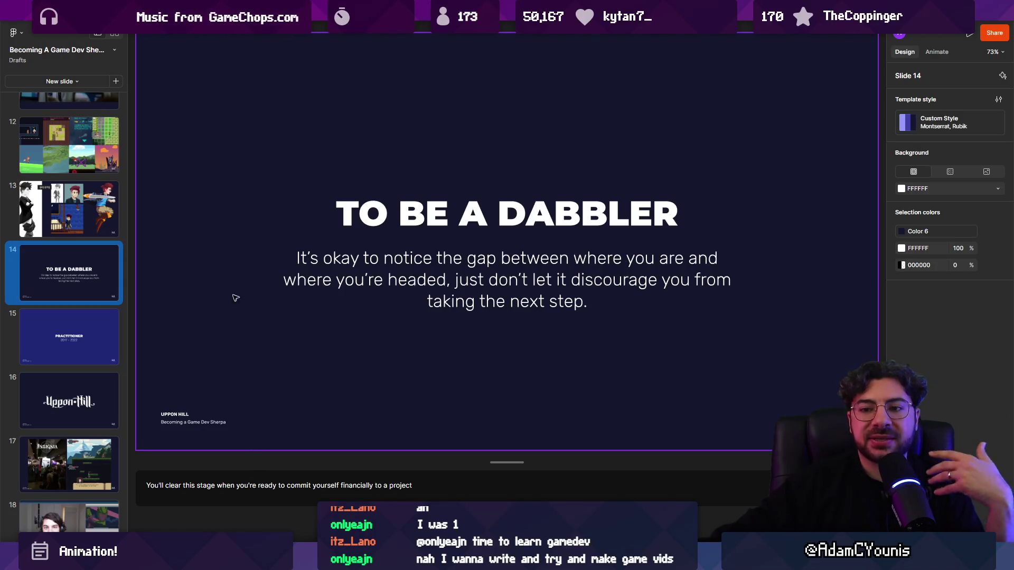
Scroll down the slide list and open the To Be a Practitioner slide
{"action": "scroll", "coordinate": [88, 331], "scroll_direction": "down", "scroll_amount": 1}
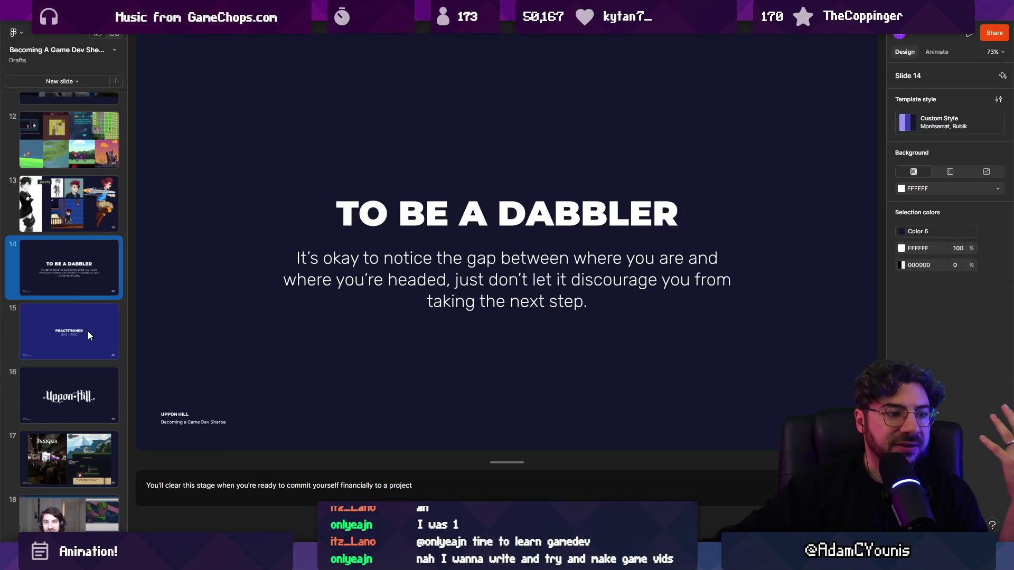
{"action": "scroll", "coordinate": [88, 331], "scroll_direction": "down", "scroll_amount": 8}
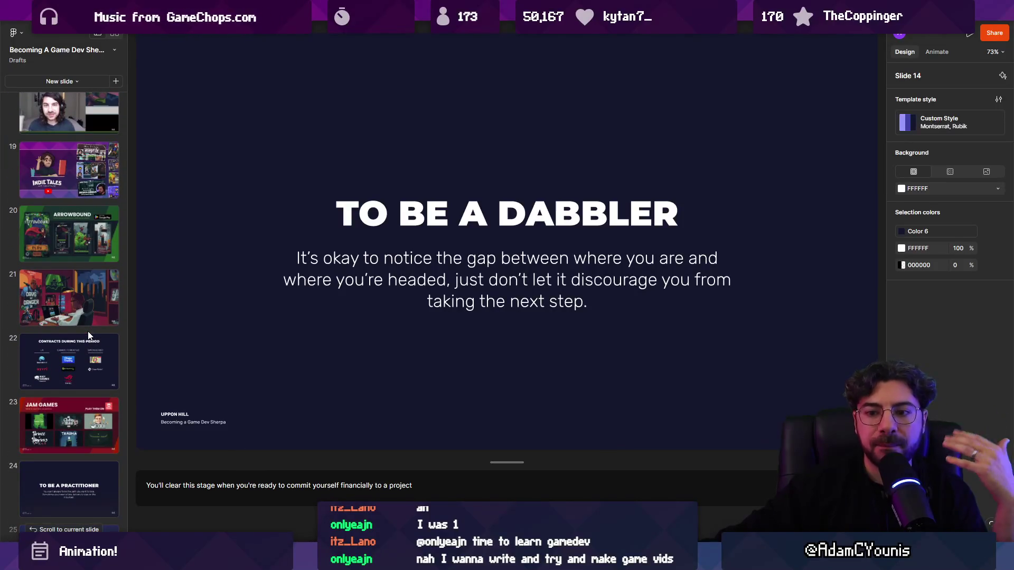
{"action": "scroll", "coordinate": [88, 331], "scroll_direction": "down", "scroll_amount": 3}
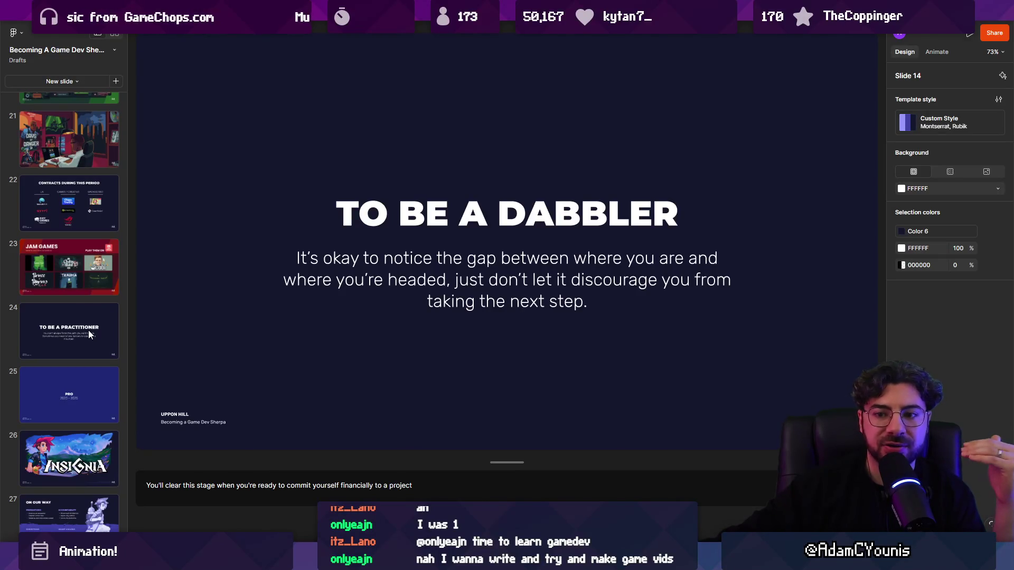
{"action": "left_click", "coordinate": [88, 328]}
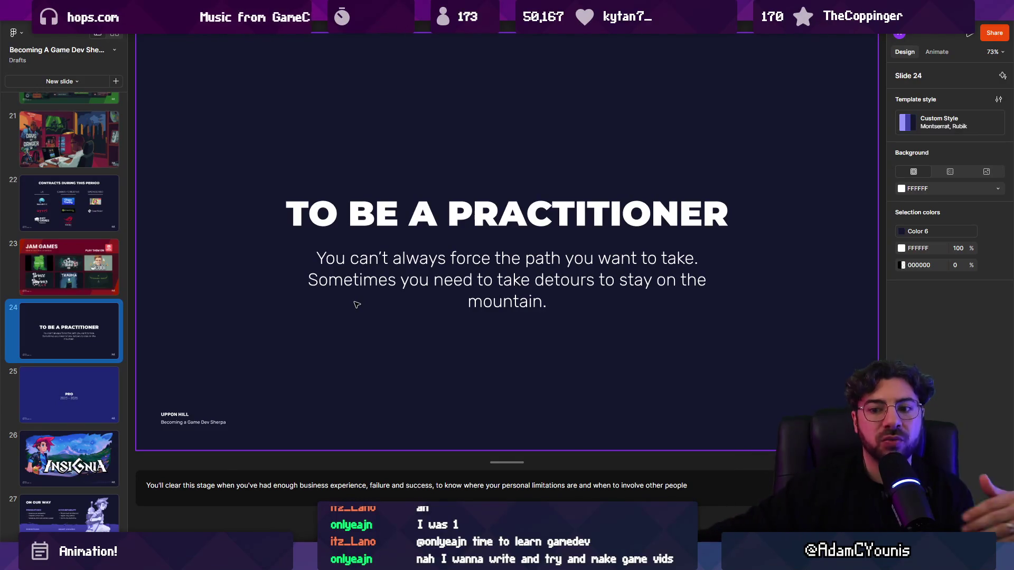
{"action": "scroll", "coordinate": [103, 382], "scroll_direction": "down", "scroll_amount": 3}
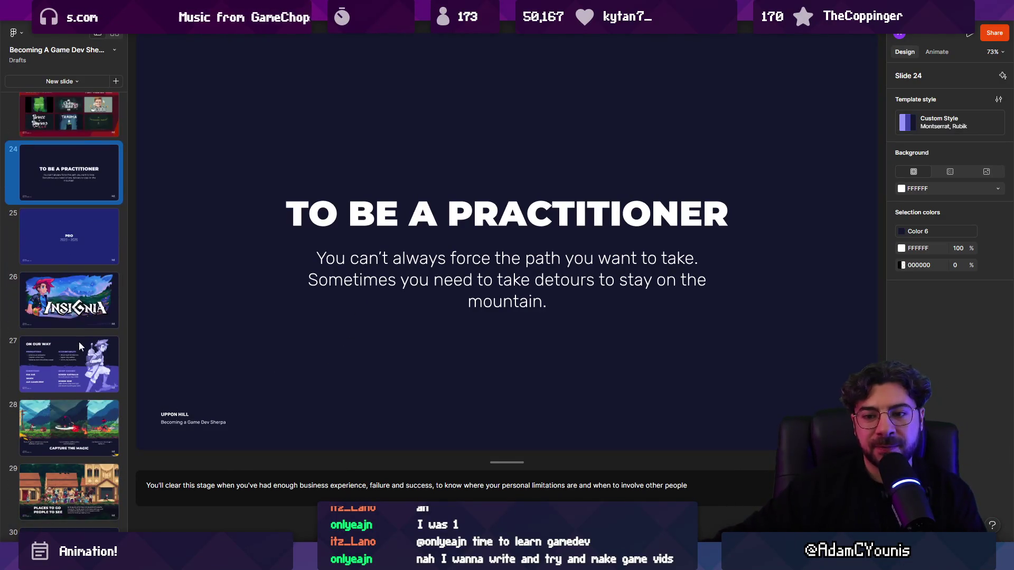
{"action": "scroll", "coordinate": [76, 275], "scroll_direction": "down", "scroll_amount": 6}
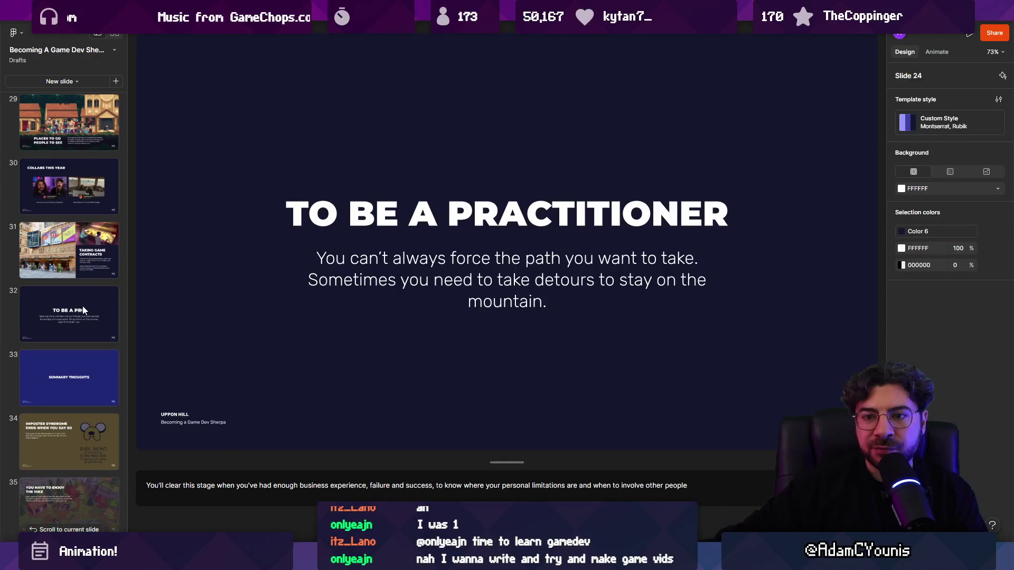
Open the To Be a Pro slide, then the Imposter Syndrome slide
{"action": "left_click", "coordinate": [83, 310]}
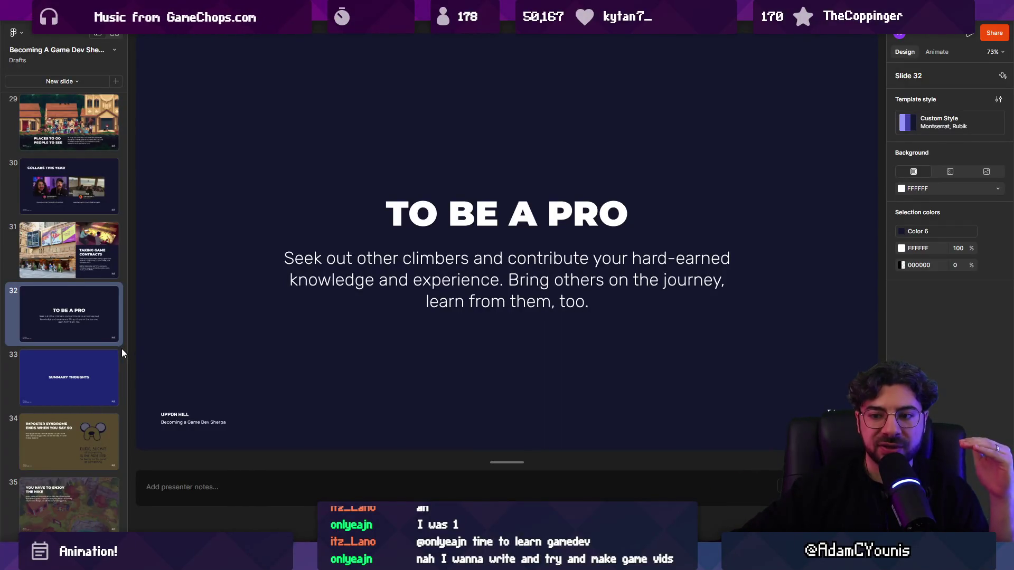
{"action": "scroll", "coordinate": [123, 350], "scroll_direction": "down", "scroll_amount": 4}
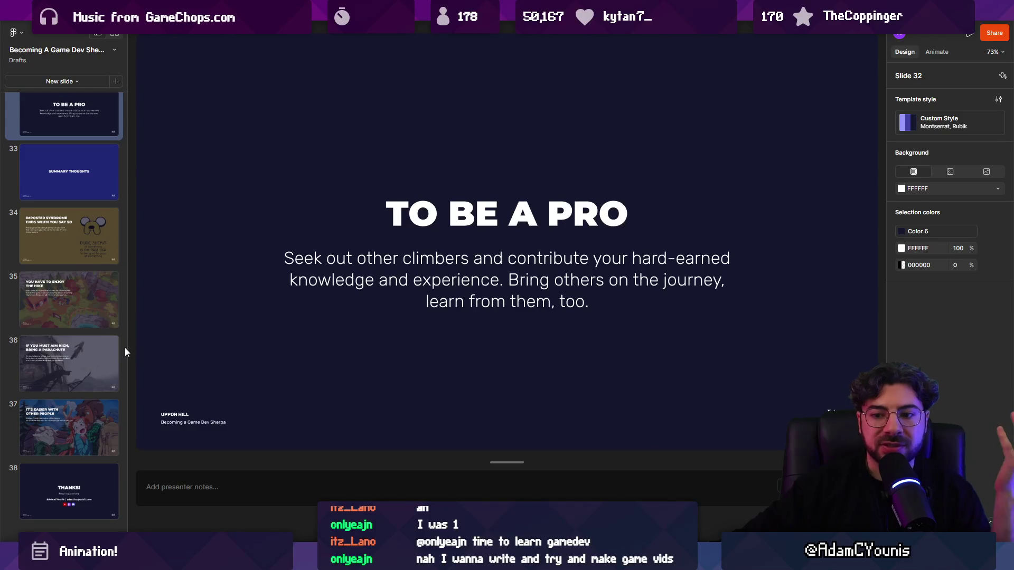
{"action": "left_click", "coordinate": [78, 161]}
{"action": "left_click", "coordinate": [87, 233]}
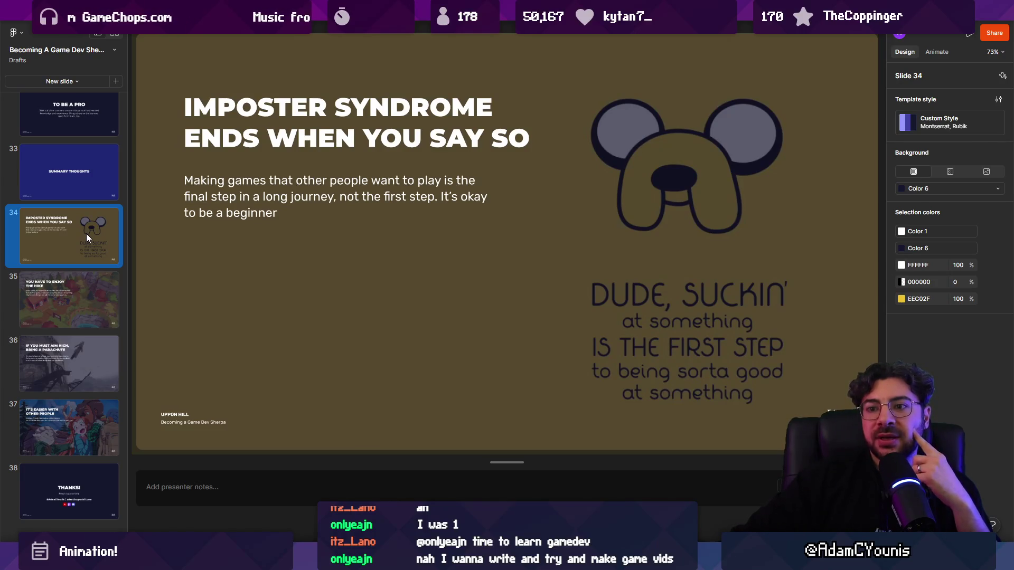
Advance through Enjoy the Hike and Aim High to It's Easier With Other People
{"action": "key", "text": "Down"}
{"action": "key", "text": "Up"}
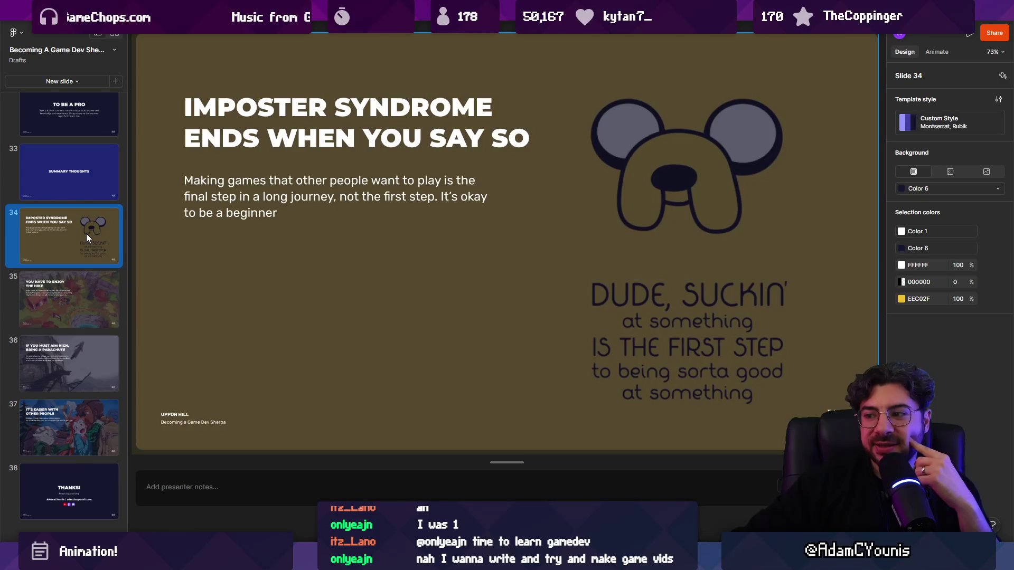
{"action": "key", "text": "Down"}
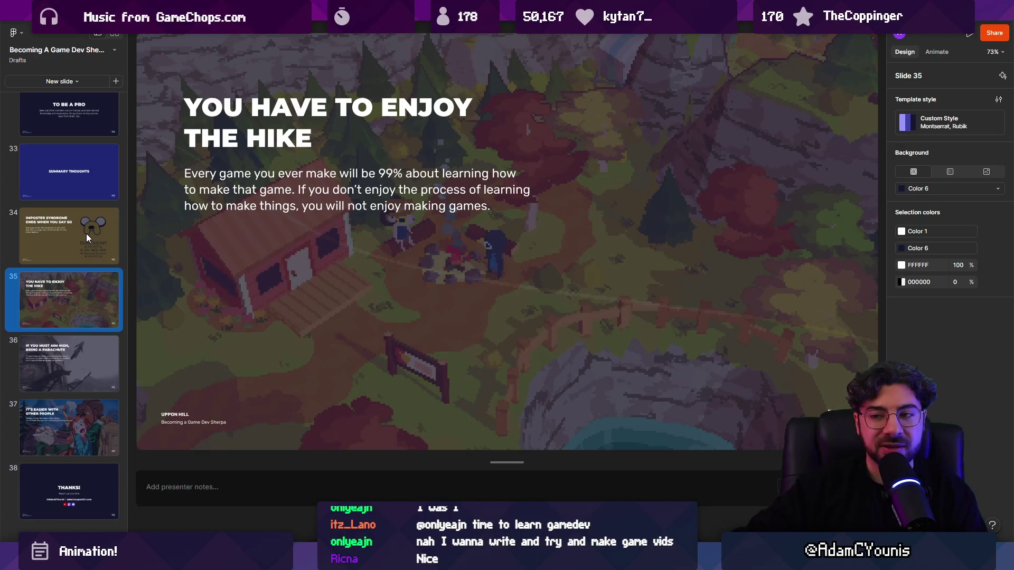
{"action": "key", "text": "Down"}
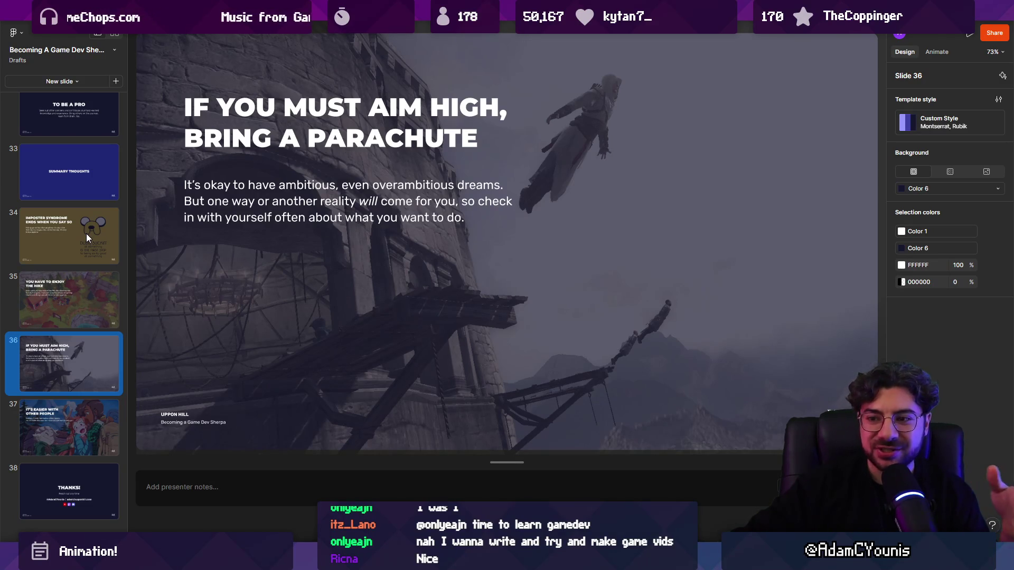
{"action": "key", "text": "Down"}
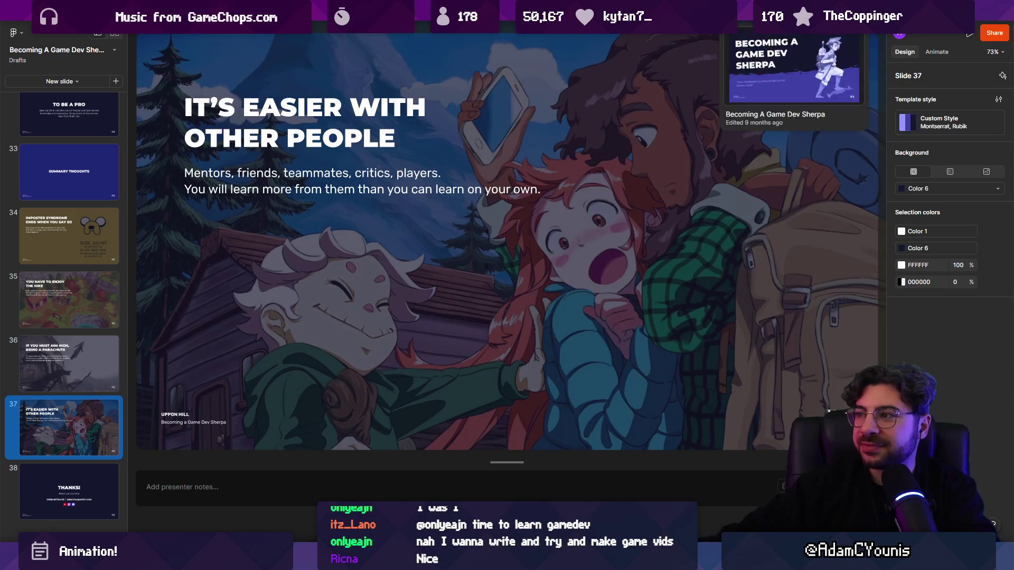
{"action": "key", "text": "ctrl+w"}
Back in Unity, start Play mode, slash the spiky enemy and dive to test the smoke trail
{"action": "key", "text": "alt+Tab"}
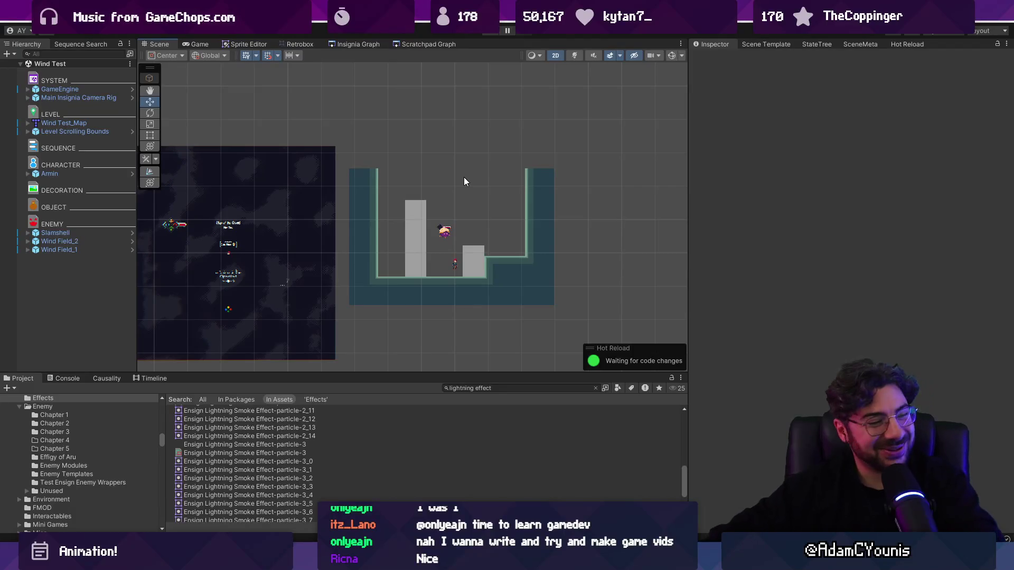
{"action": "key", "text": "ctrl+p"}
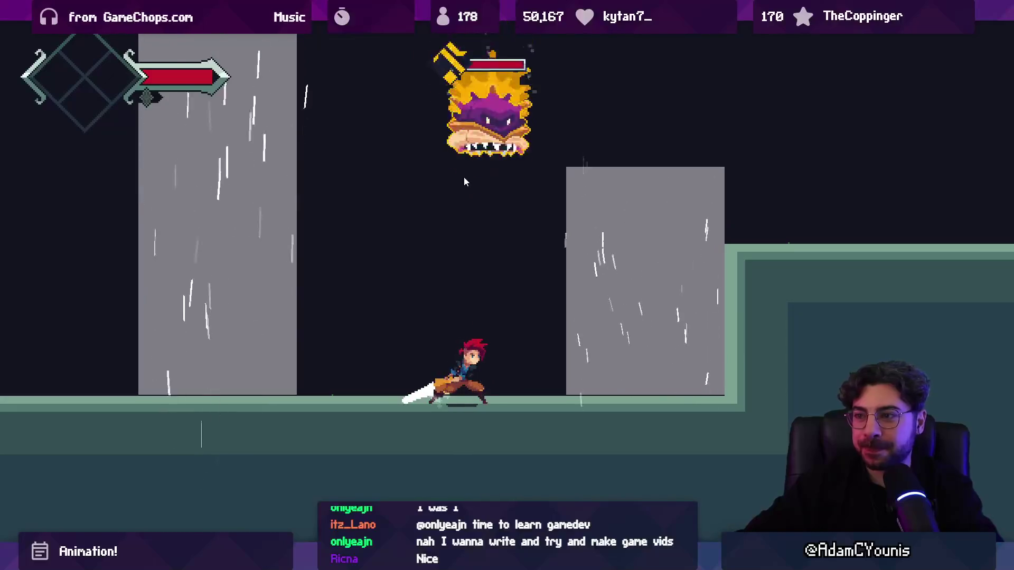
{"action": "key", "text": "x"}
{"action": "key", "text": "Left"}
{"action": "key", "text": "c"}
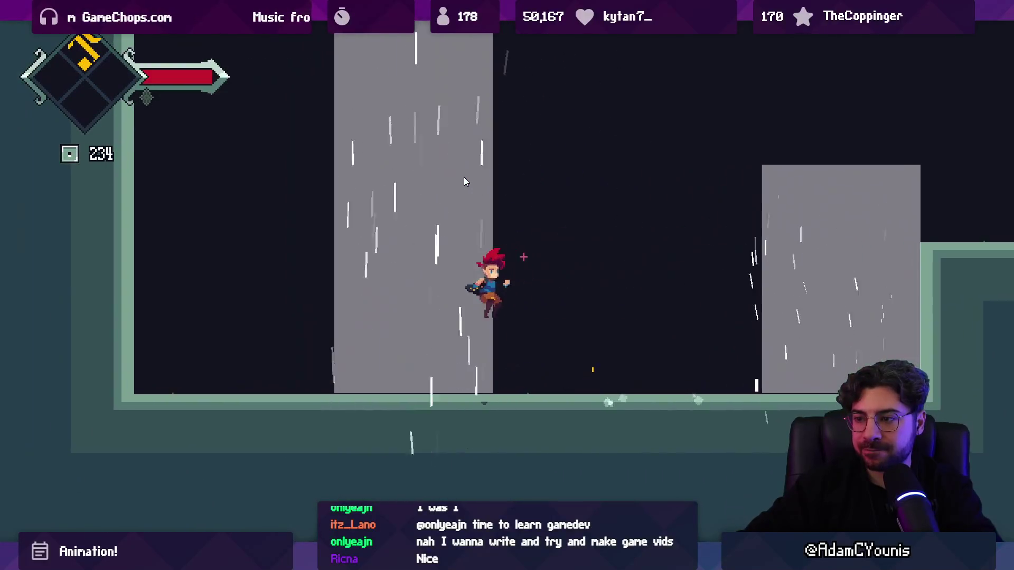
{"action": "key", "text": "Right"}
{"action": "key", "text": "x"}
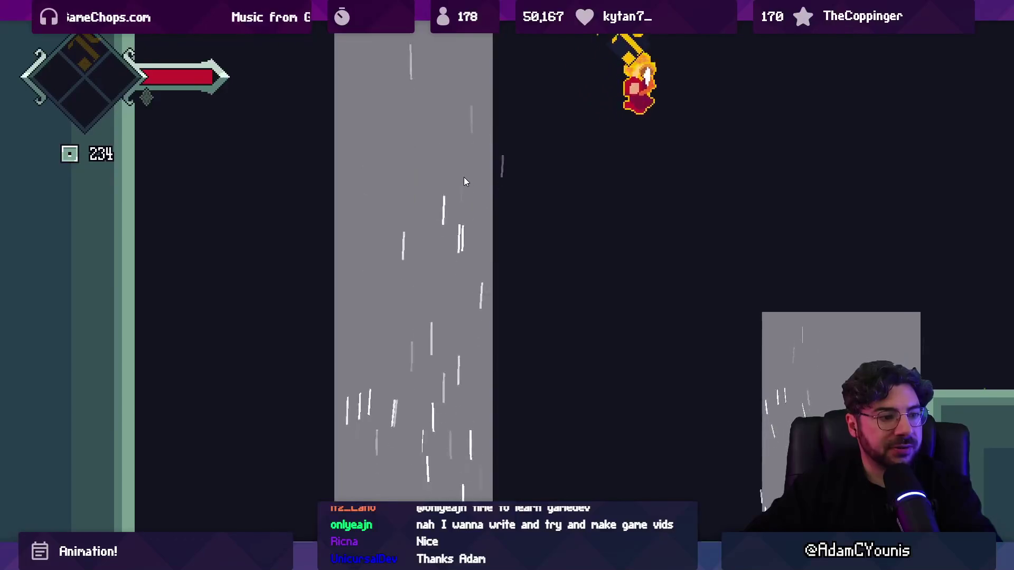
Jump and dive repeatedly around the pillar to test the trail, then leave fullscreen play
{"action": "key", "text": "Right"}
{"action": "key", "text": "c"}
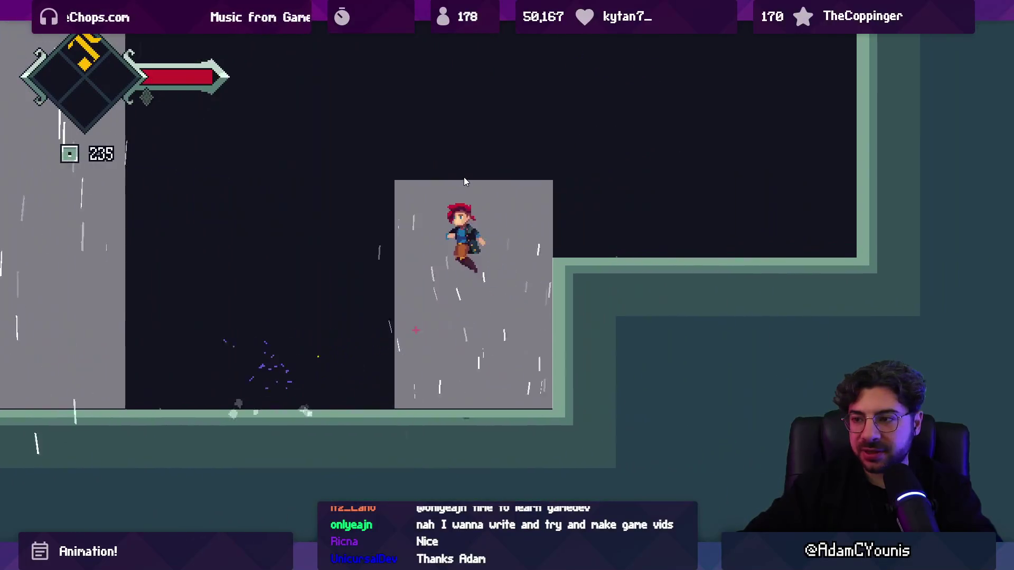
{"action": "key", "text": "x"}
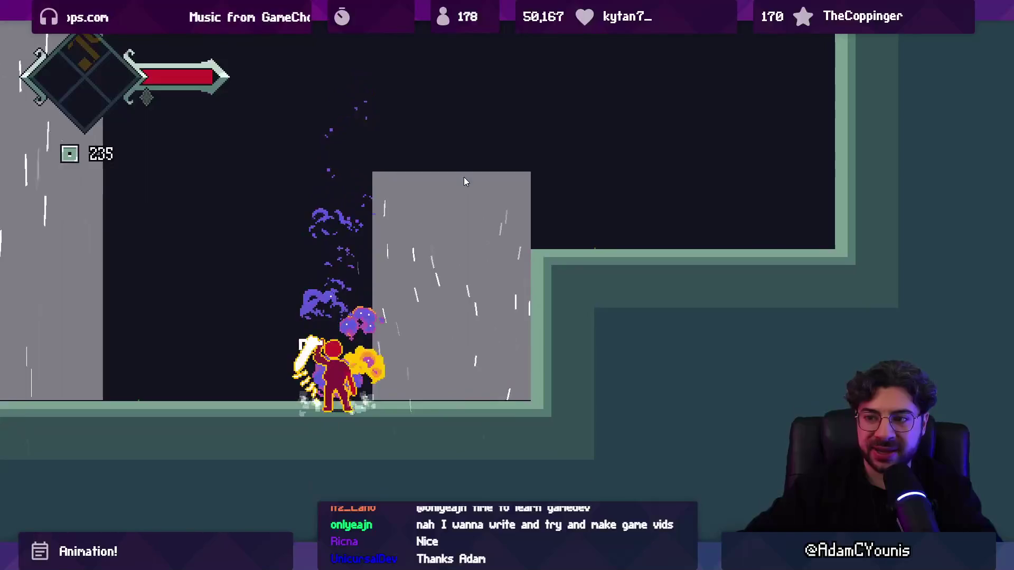
{"action": "key", "text": "Left"}
{"action": "key", "text": "c"}
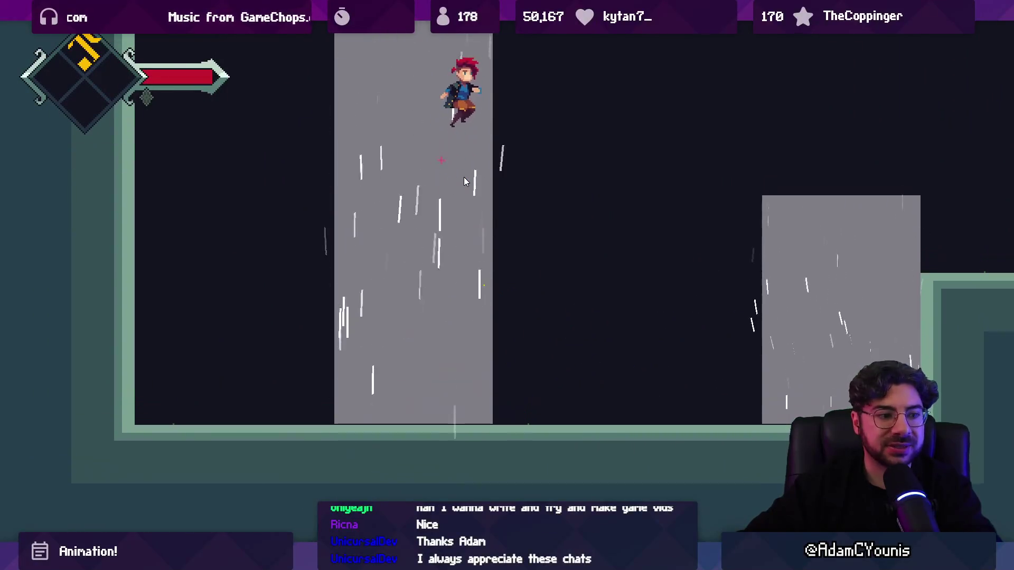
{"action": "key", "text": "x"}
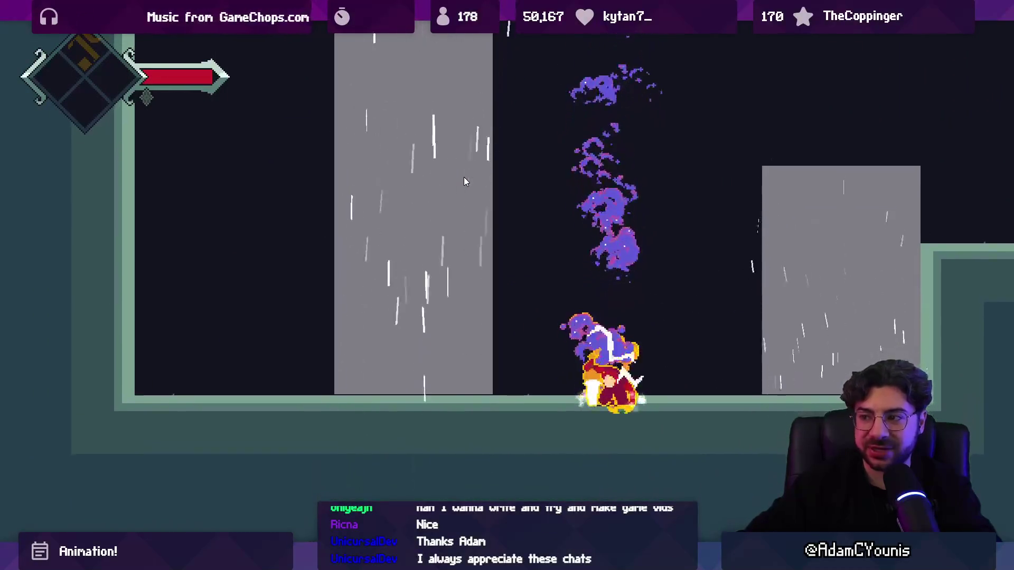
{"action": "key", "text": "c"}
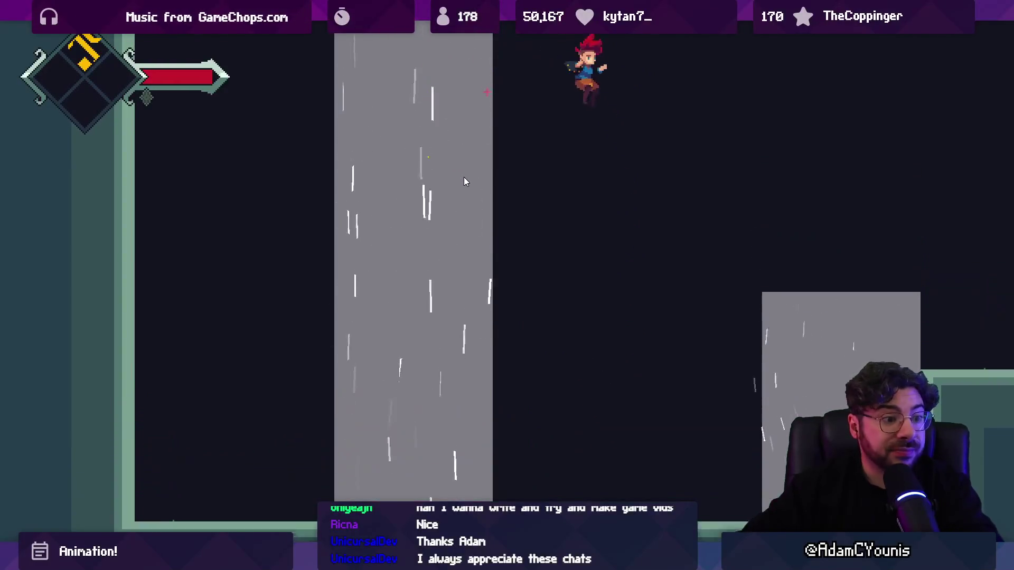
{"action": "key", "text": "x"}
{"action": "key", "text": "ctrl+shift+F7"}
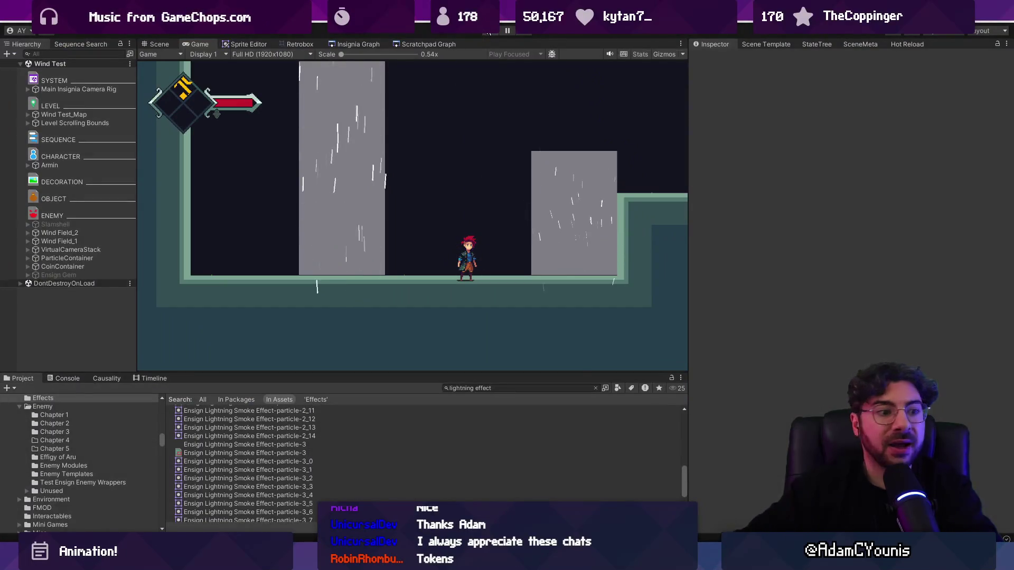
Stop the game, open the Lightning Effect prefab and inspect its smoke systems' emission settings
{"action": "left_click", "coordinate": [489, 31]}
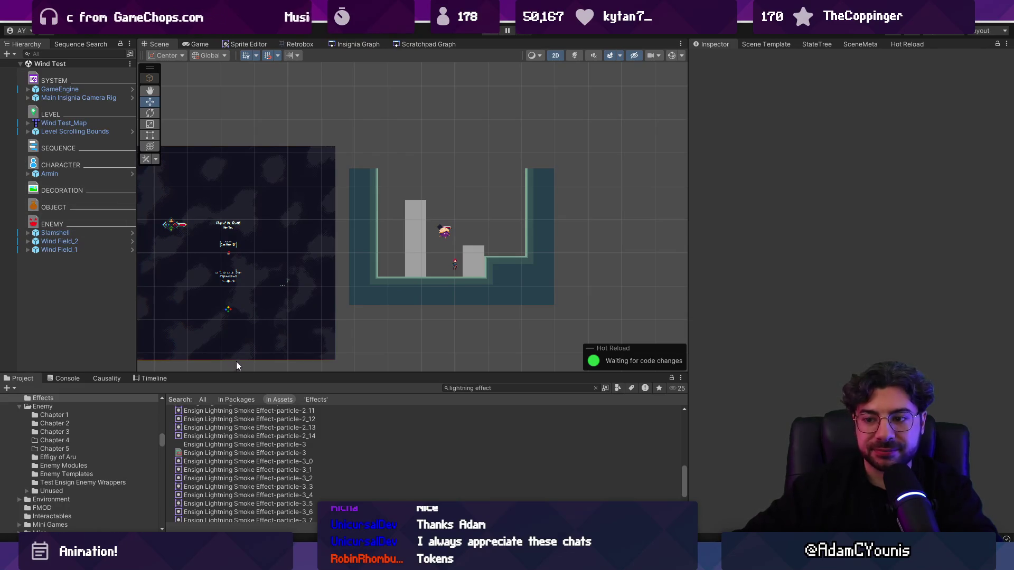
{"action": "scroll", "coordinate": [382, 463], "scroll_direction": "down", "scroll_amount": 3}
{"action": "double_click", "coordinate": [250, 494]}
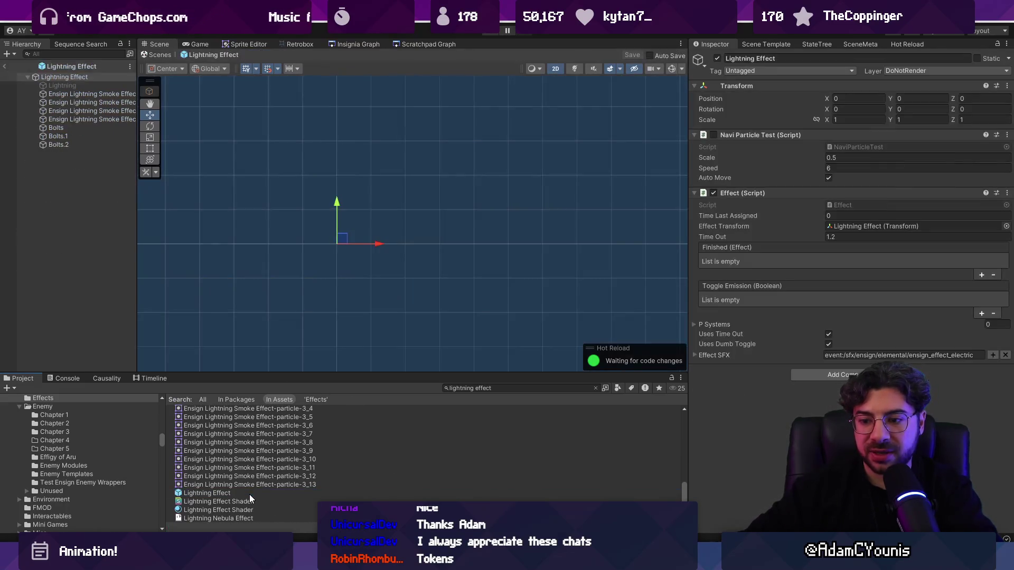
{"action": "left_click", "coordinate": [75, 120]}
{"action": "left_click", "coordinate": [90, 110], "text": "shift"}
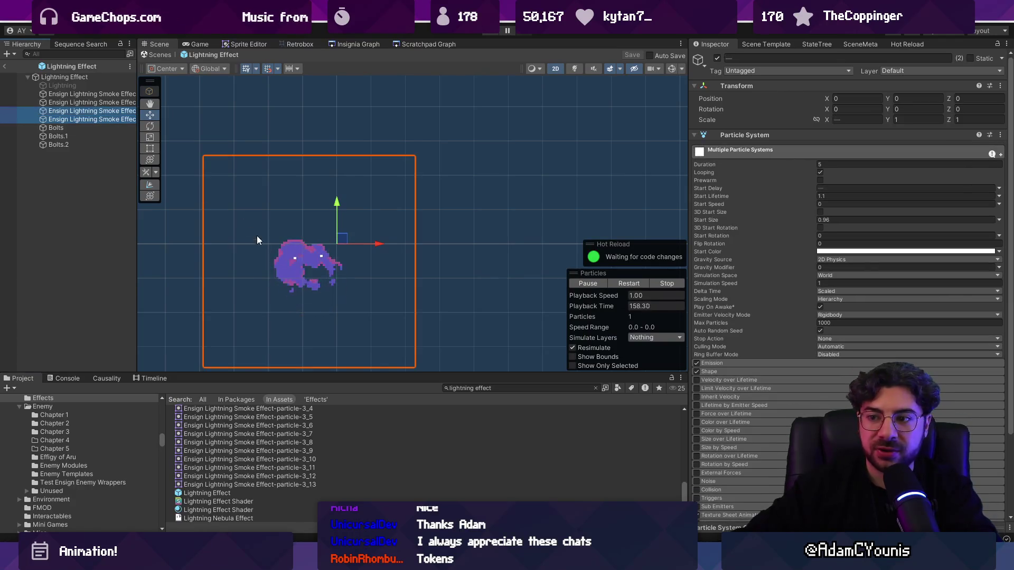
{"action": "left_click", "coordinate": [106, 111]}
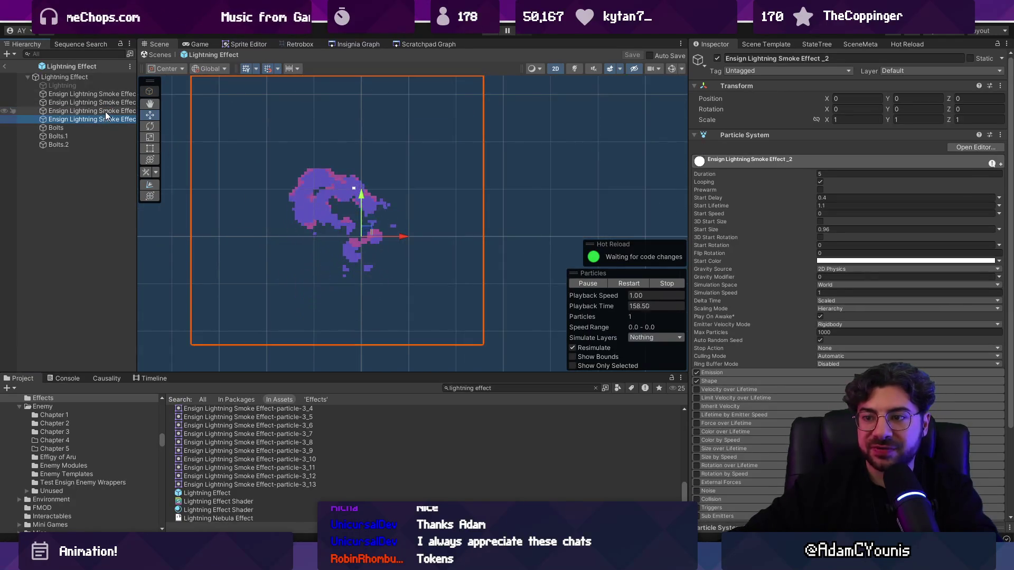
{"action": "left_click", "coordinate": [108, 119]}
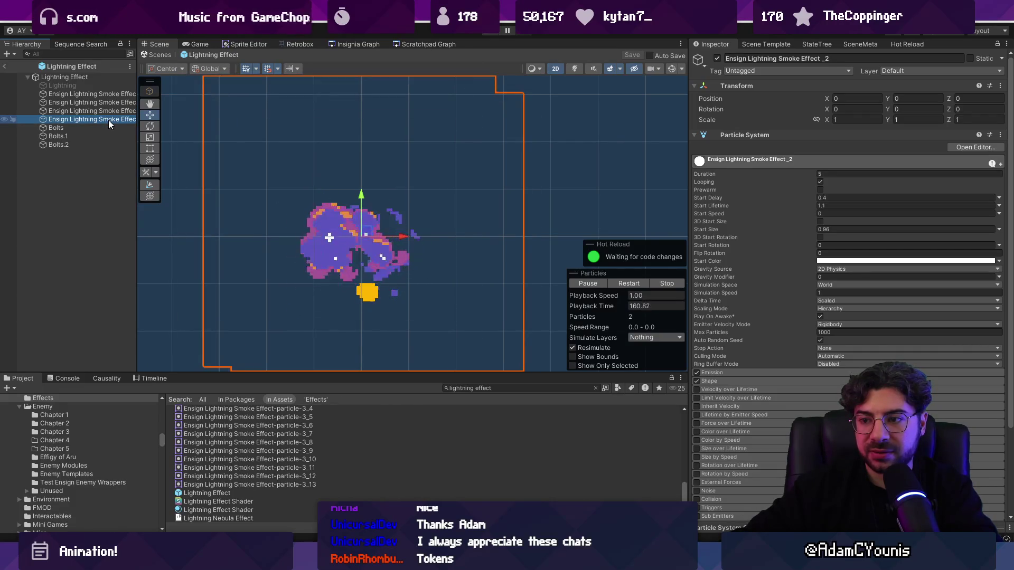
{"action": "left_click", "coordinate": [109, 105]}
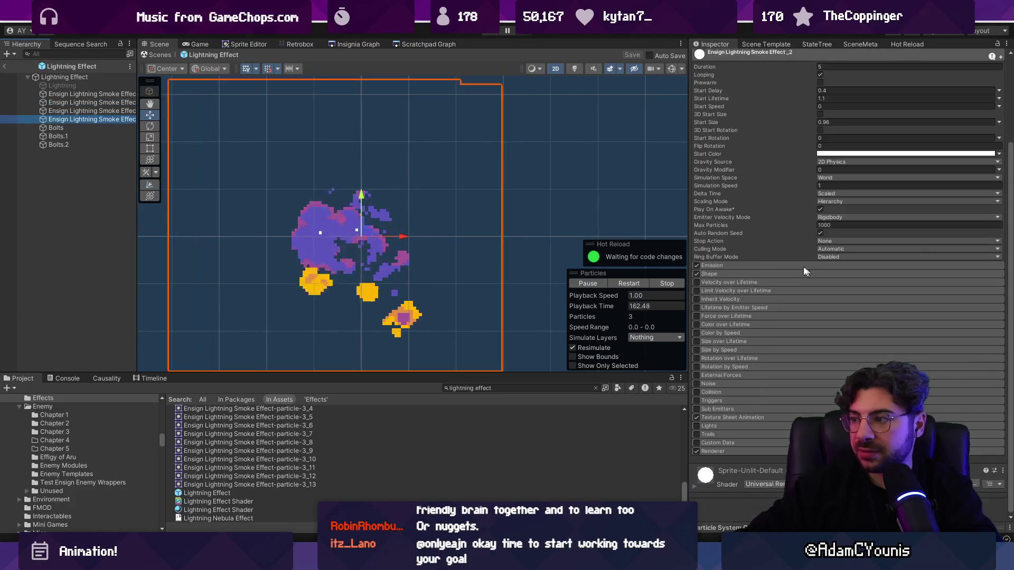
{"action": "left_click", "coordinate": [100, 94]}
{"action": "left_click", "coordinate": [760, 270]}
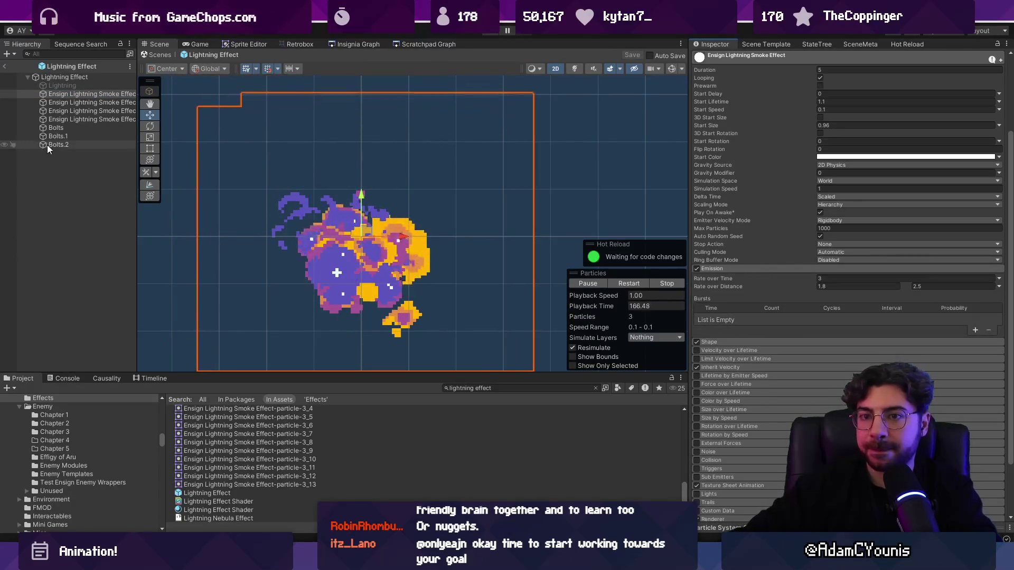
Set Ensign Lightning Smoke Effect _2's Rate over Distance to 1.7–2.2
{"action": "left_click", "coordinate": [75, 120]}
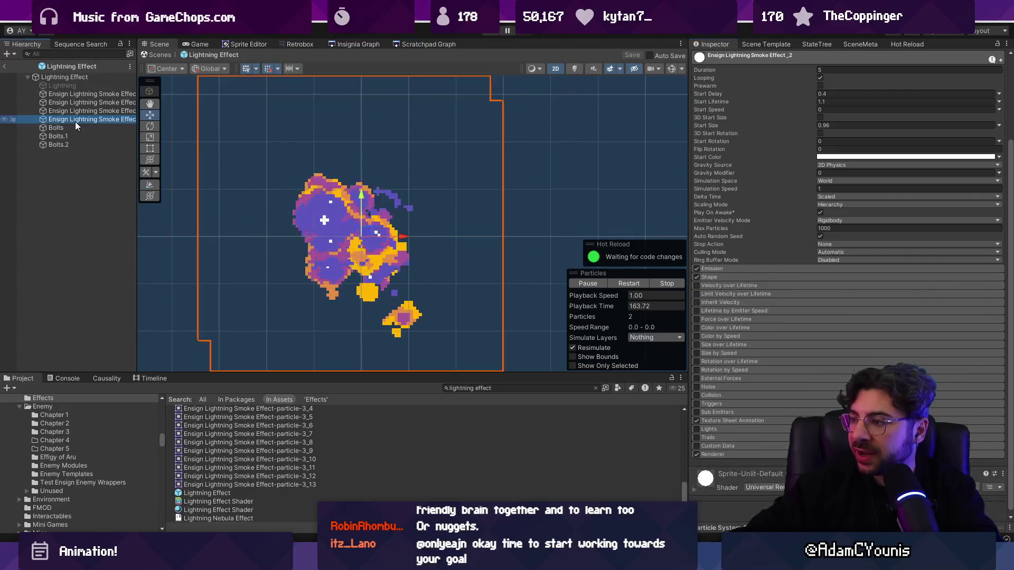
{"action": "left_click", "coordinate": [842, 286]}
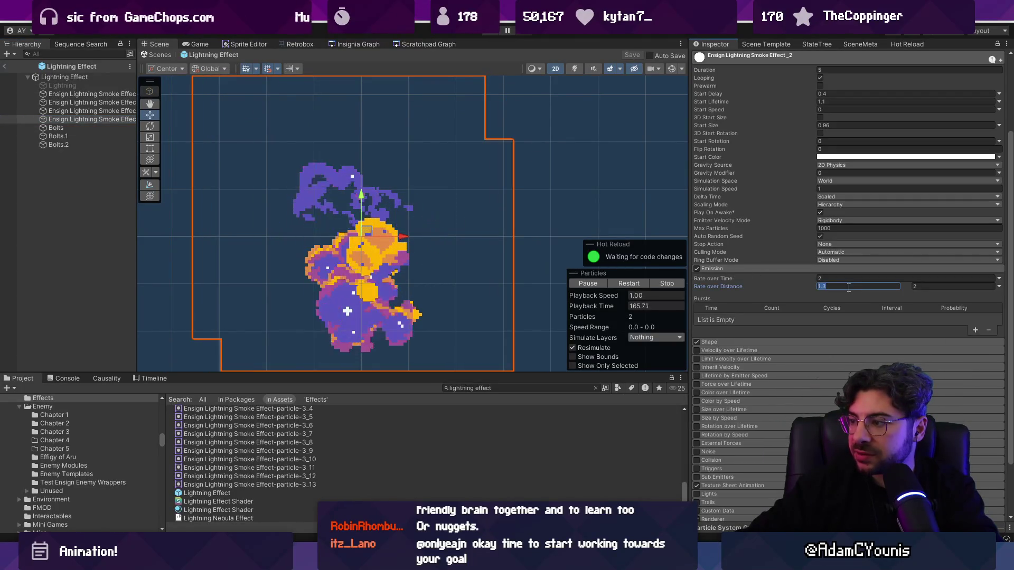
{"action": "key", "text": "BackSpace"}
{"action": "type", "text": "7"}
{"action": "key", "text": "Tab"}
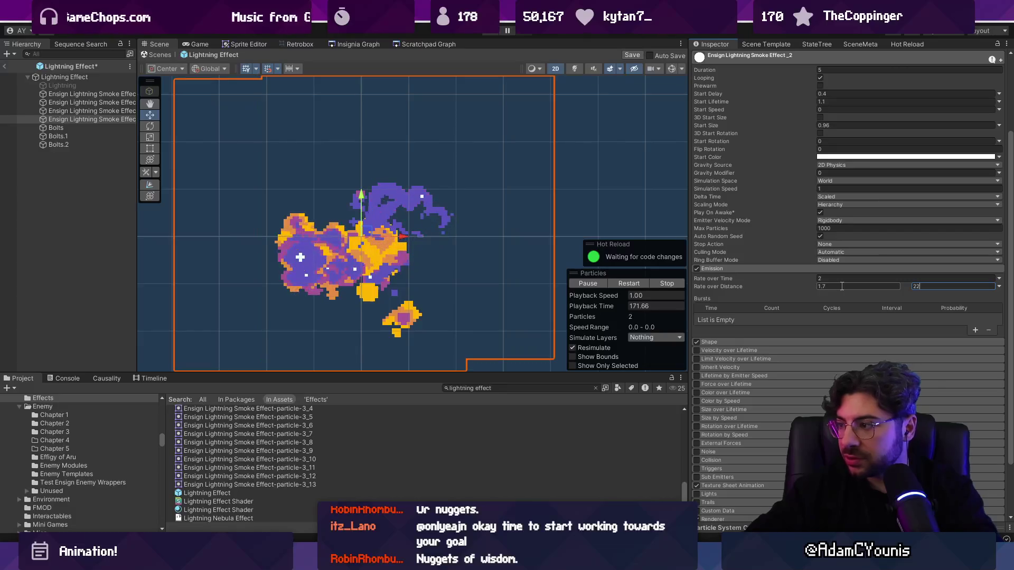
{"action": "type", "text": ".2"}
Set Ensign Lightning Smoke Effect_1's Rate over Distance to 2–3 and save the prefab
{"action": "left_click", "coordinate": [114, 111]}
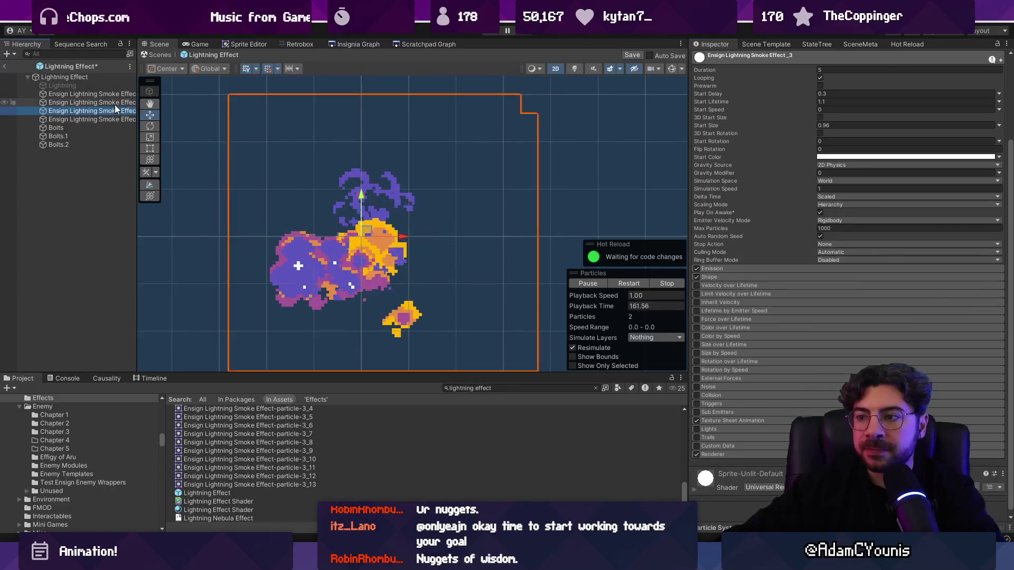
{"action": "left_click", "coordinate": [778, 272]}
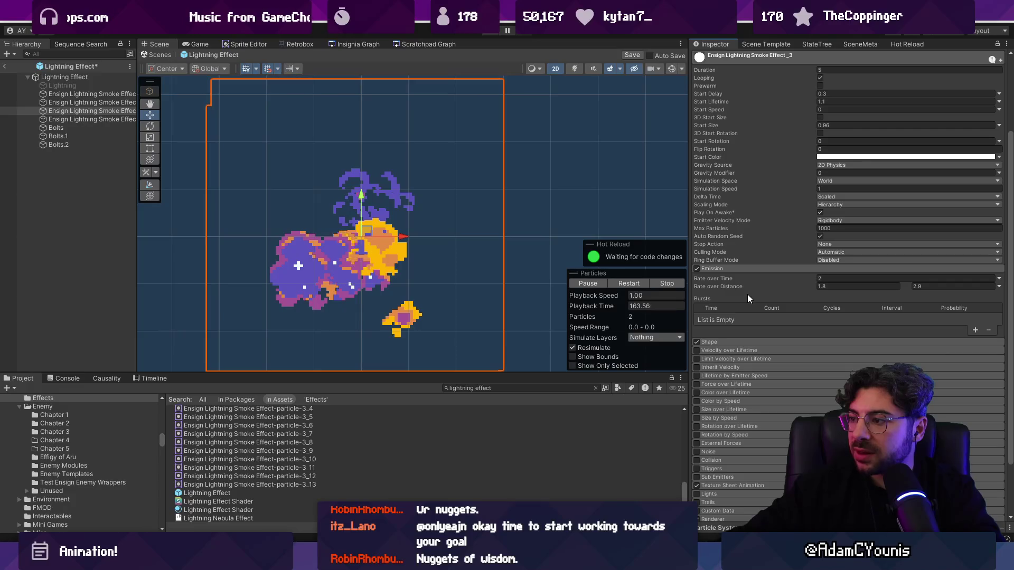
{"action": "left_click", "coordinate": [99, 103]}
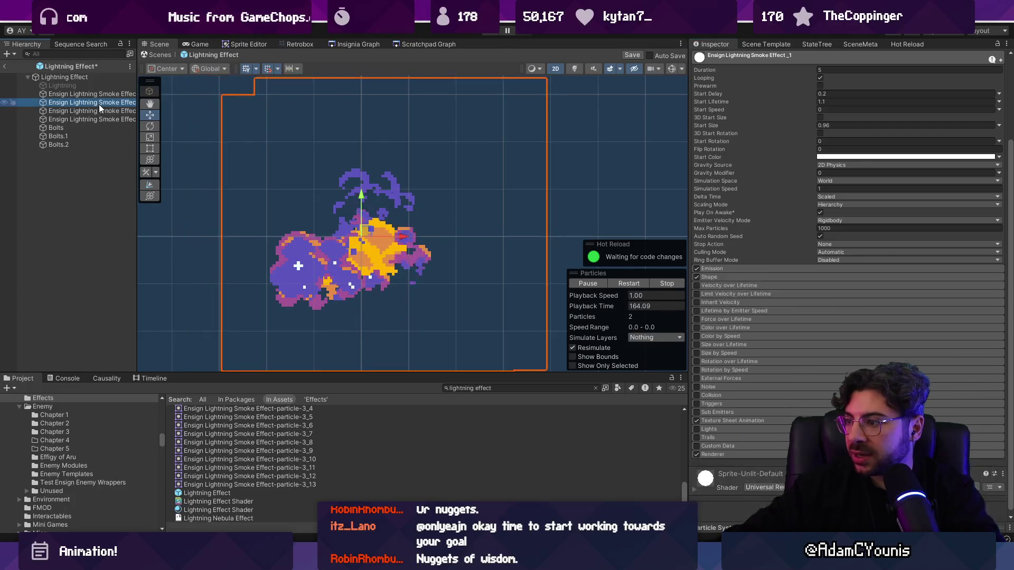
{"action": "left_click", "coordinate": [740, 270]}
{"action": "left_click", "coordinate": [845, 286]}
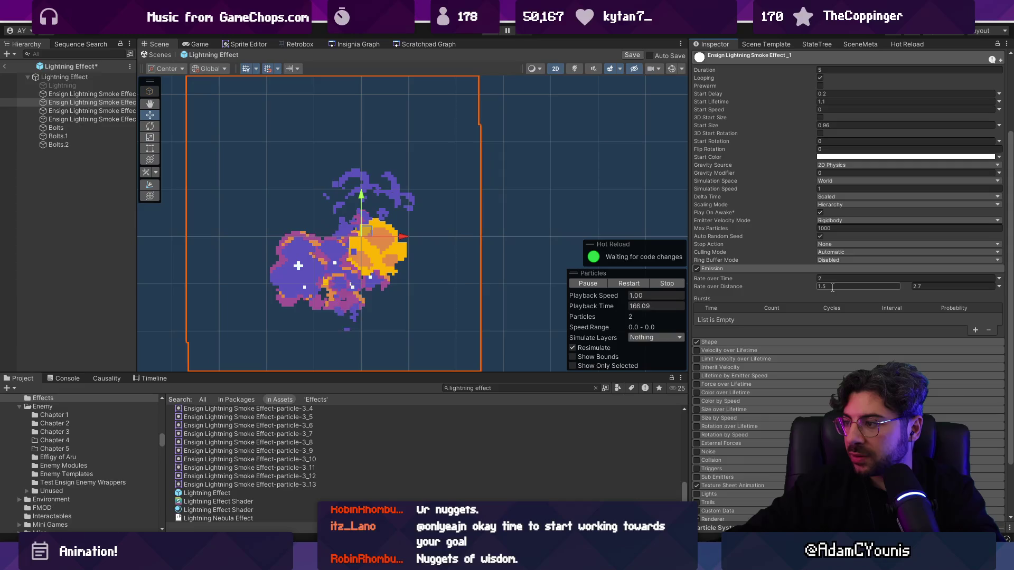
{"action": "type", "text": "2"}
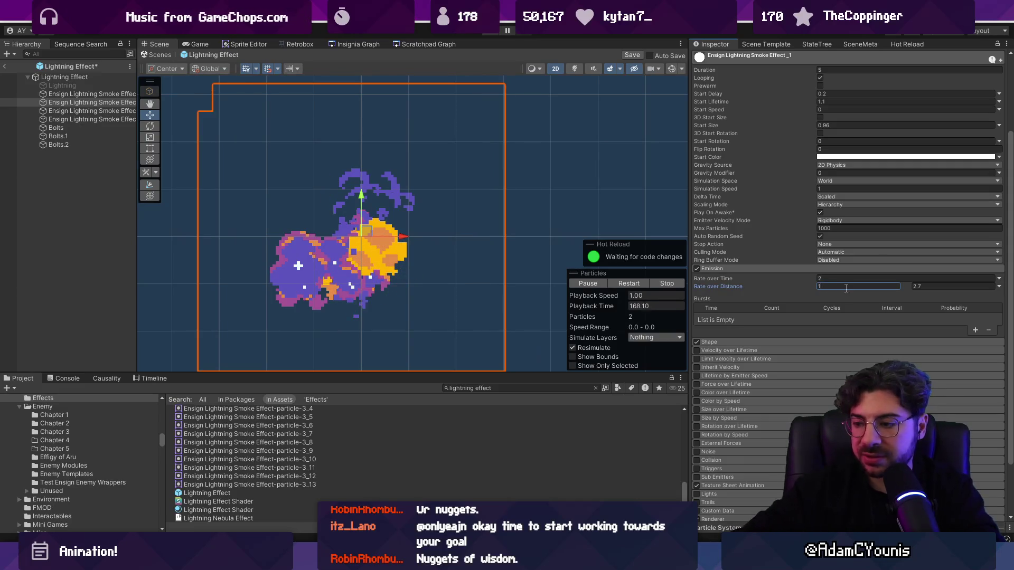
{"action": "key", "text": "Tab"}
{"action": "type", "text": "23"}
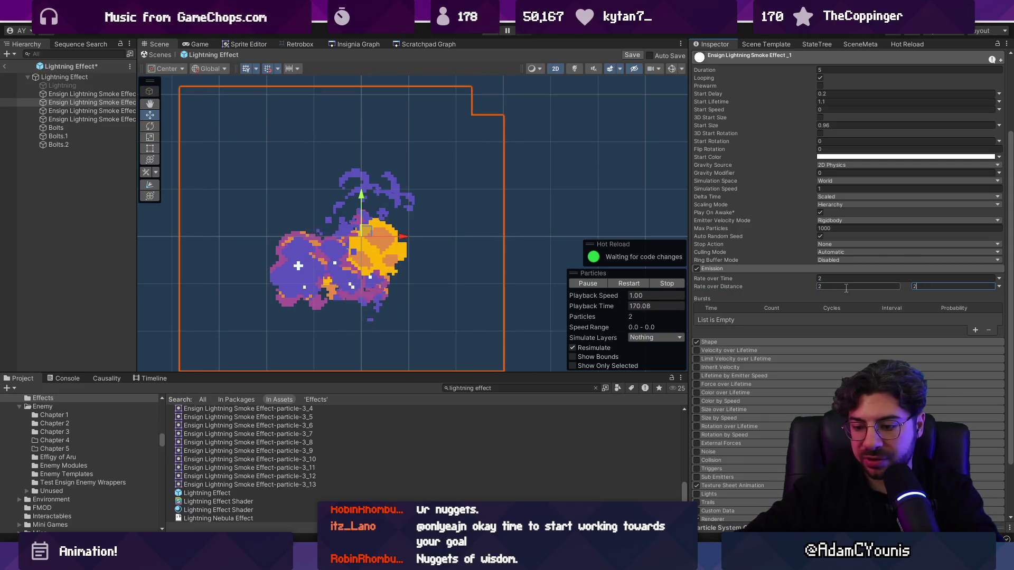
{"action": "key", "text": "BackSpace"}
{"action": "key", "text": "BackSpace"}
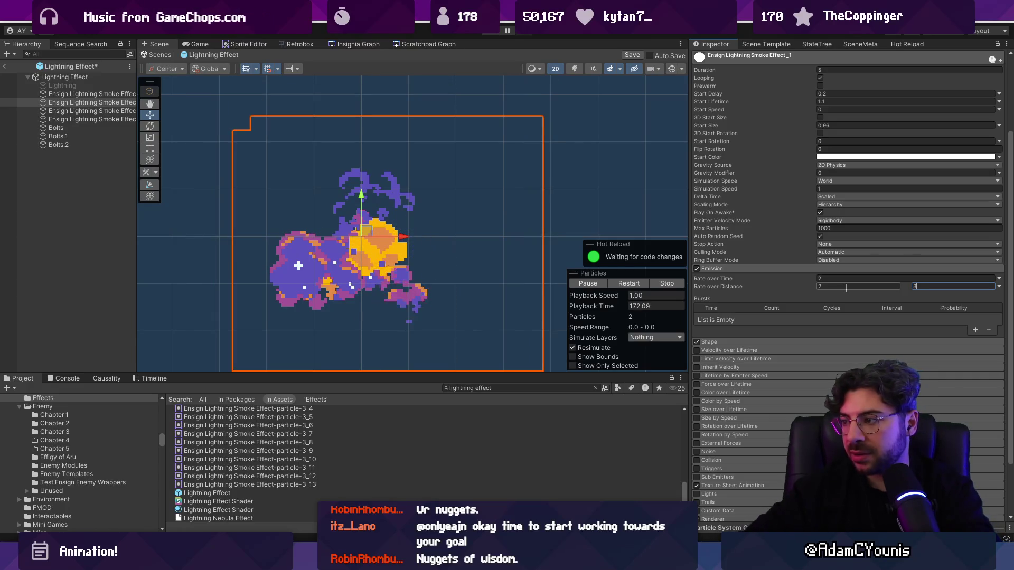
{"action": "type", "text": "3"}
{"action": "left_click", "coordinate": [72, 215]}
{"action": "key", "text": "ctrl+s"}
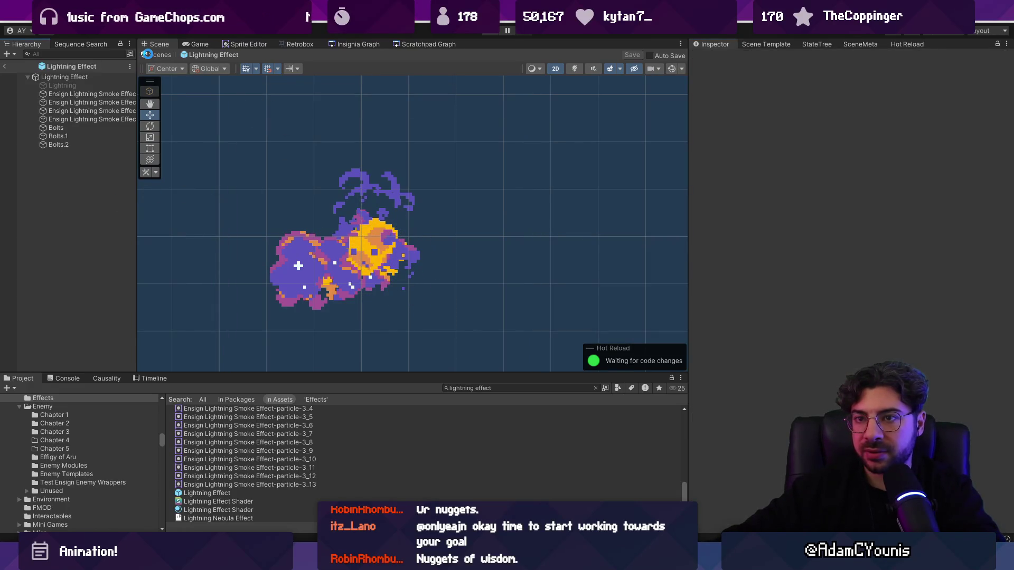
Close the prefab, play-test the new smoke in Wind Test, then stop the game
{"action": "left_click", "coordinate": [146, 53]}
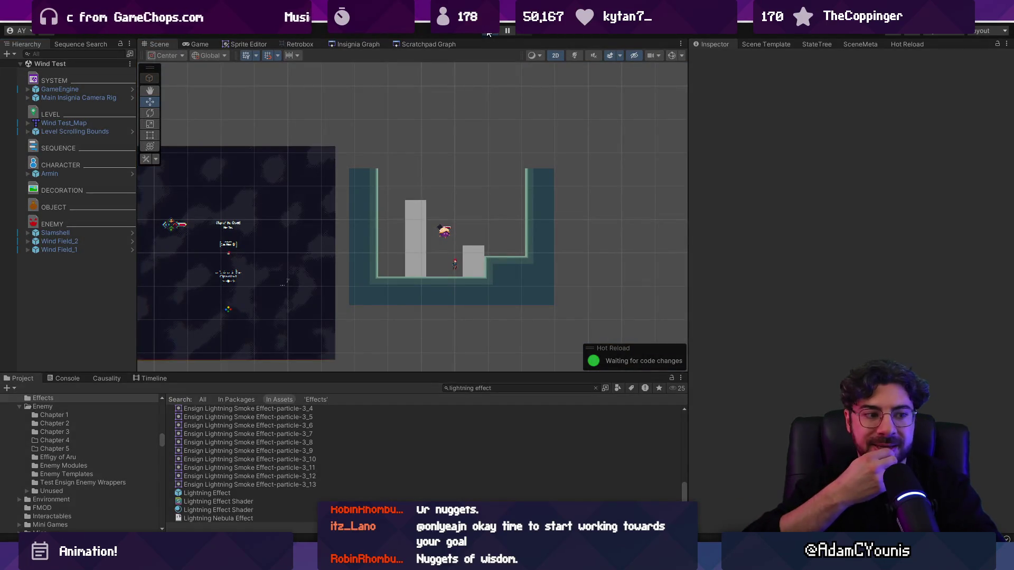
{"action": "left_click", "coordinate": [489, 33]}
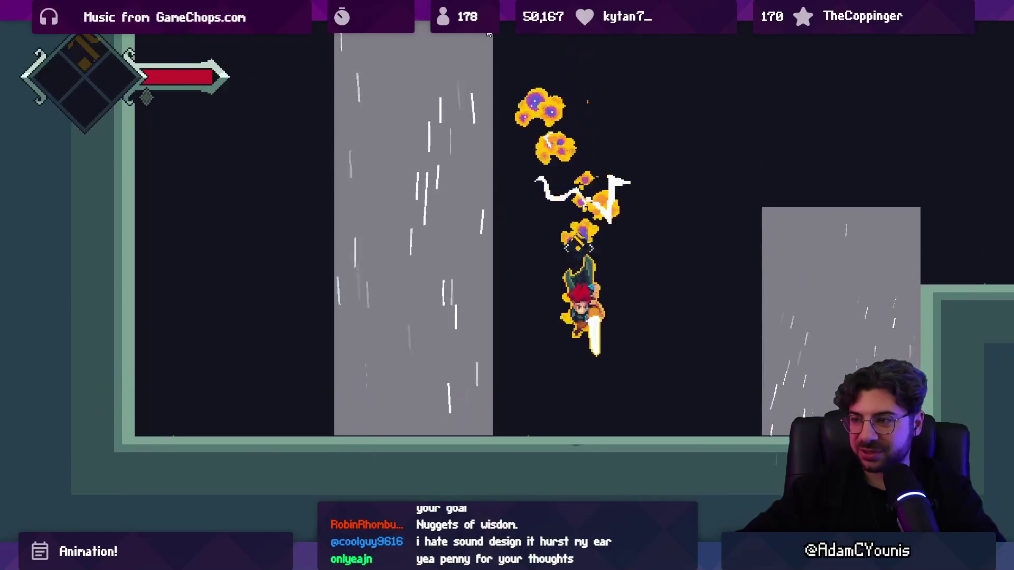
{"action": "key", "text": "F11"}
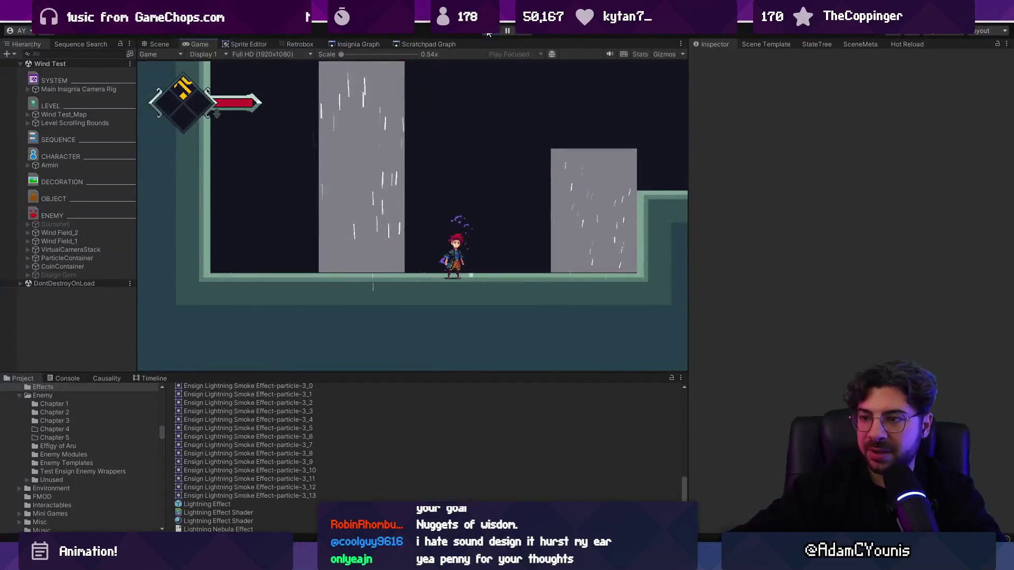
{"action": "left_click", "coordinate": [502, 30]}
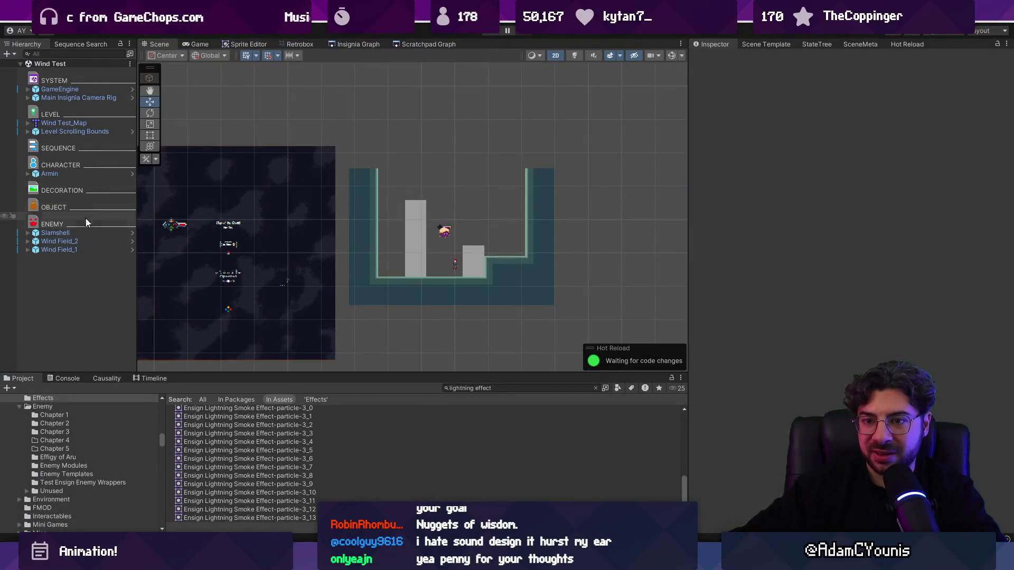
Reopen Lightning Effect, select the four Ensign Lightning Smoke Effect children and set their Start Lifetime to 0.9
{"action": "double_click", "coordinate": [221, 495]}
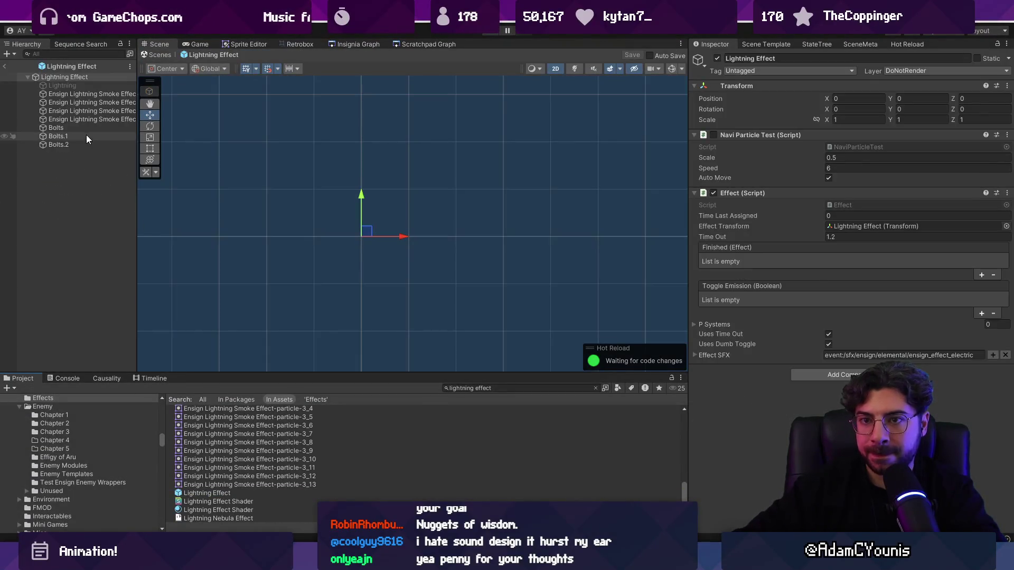
{"action": "left_click", "coordinate": [89, 120]}
{"action": "left_click", "coordinate": [96, 96], "text": "shift"}
{"action": "left_click", "coordinate": [848, 195]}
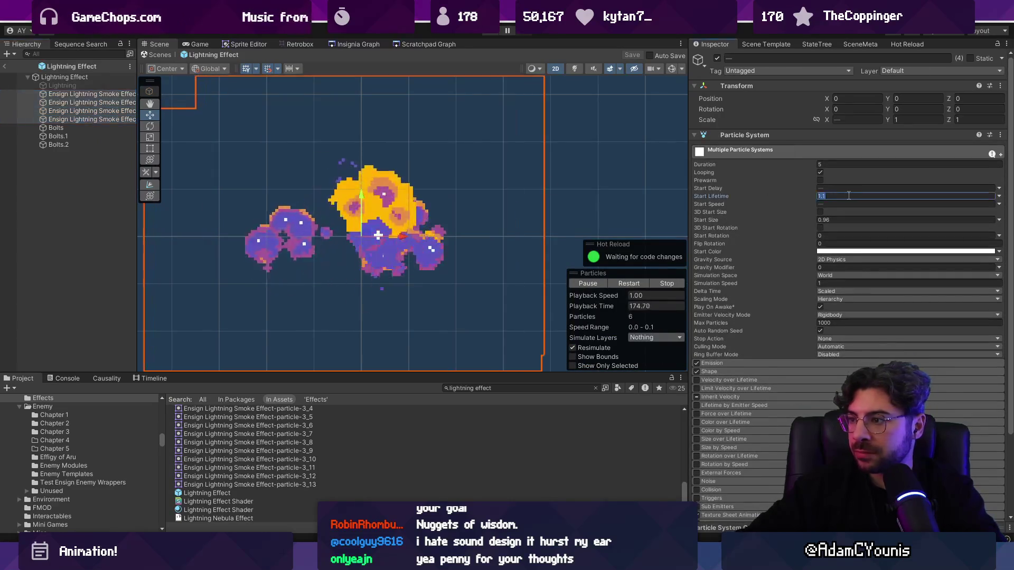
{"action": "type", "text": "1.4"}
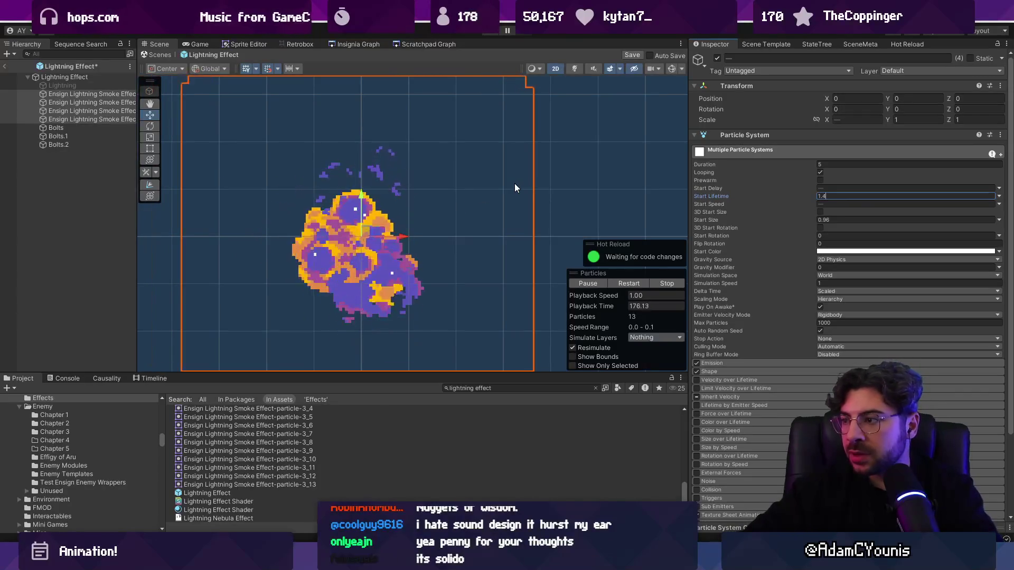
{"action": "key", "text": "BackSpace"}
{"action": "key", "text": "BackSpace"}
{"action": "key", "text": "BackSpace"}
{"action": "type", "text": "0.9"}
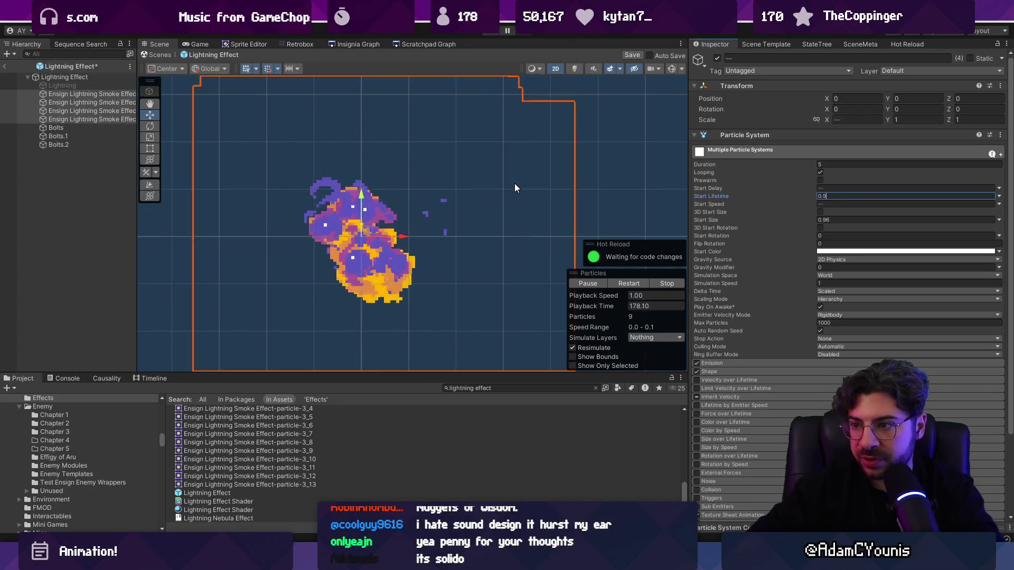
{"action": "left_click", "coordinate": [125, 174]}
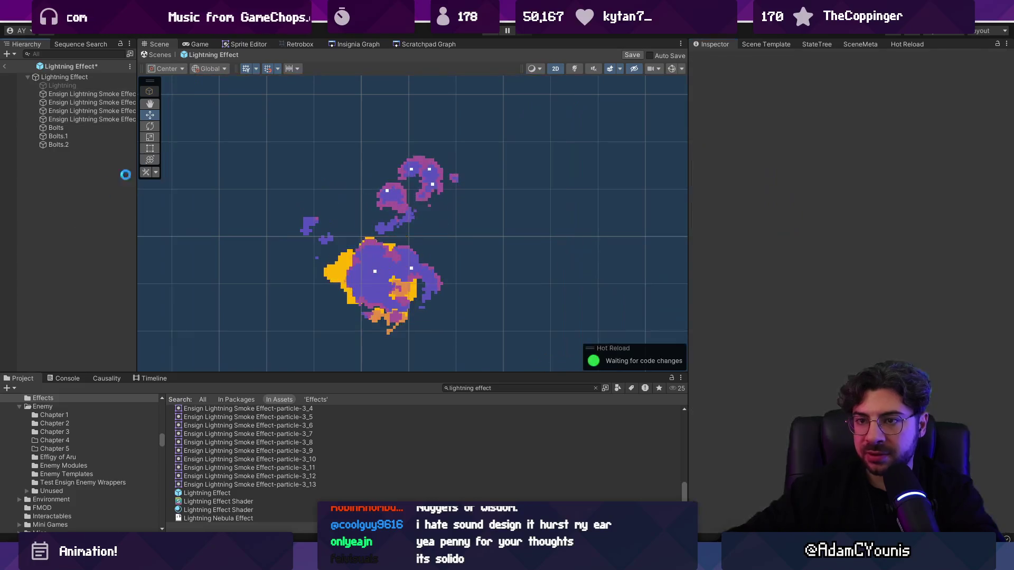
Return to Wind Test, then in play jump, slash the purple enemy and plunge-attack
{"action": "left_click", "coordinate": [161, 54]}
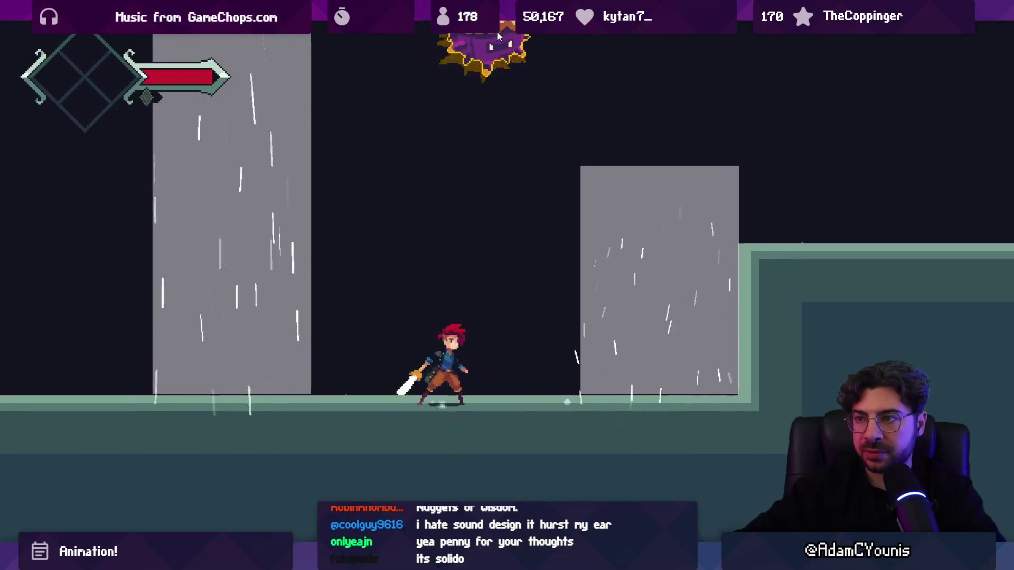
{"action": "key", "text": "Left"}
{"action": "key", "text": "space"}
{"action": "key", "text": "x"}
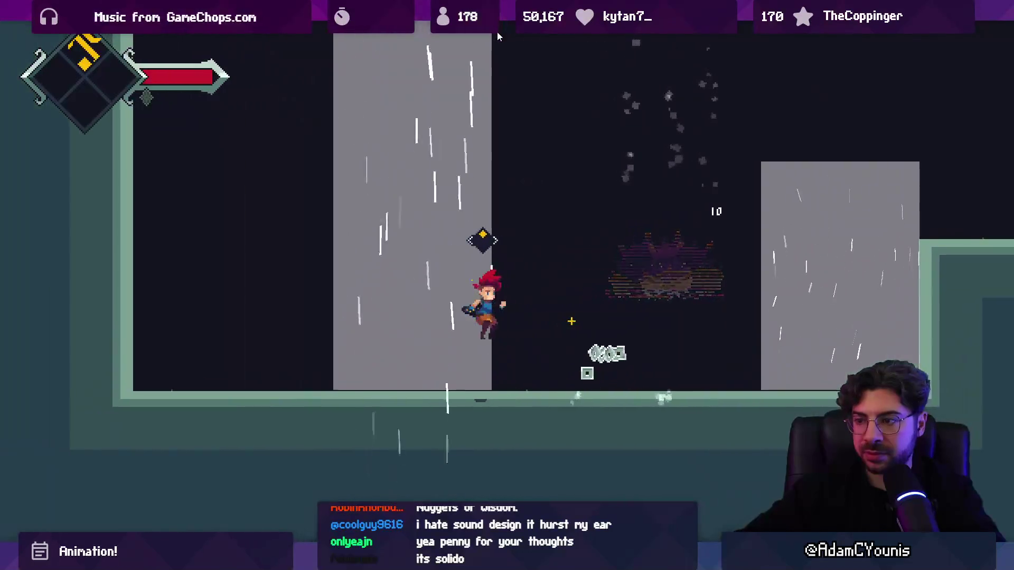
{"action": "key", "text": "space"}
{"action": "key", "text": "x"}
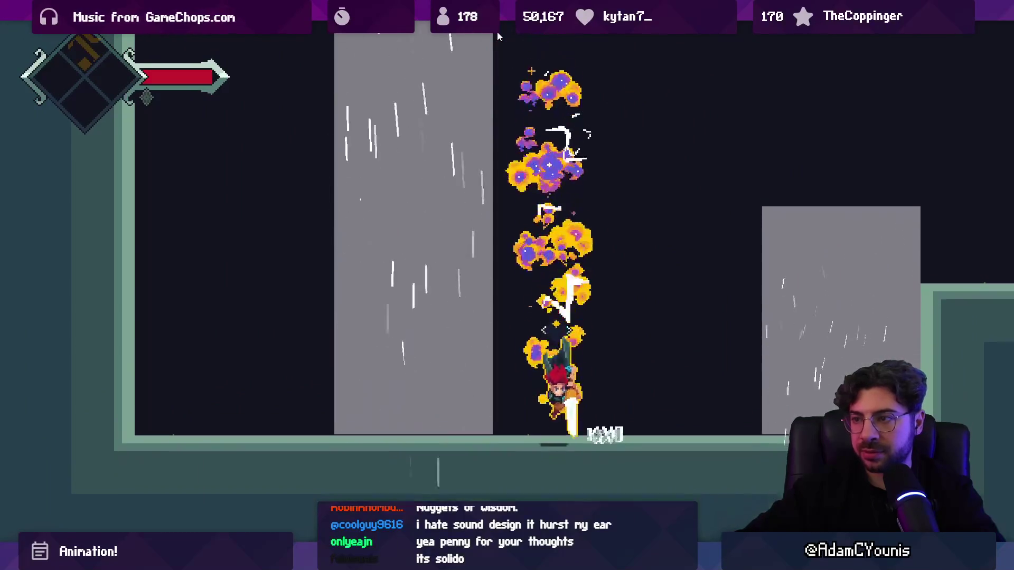
Jump around the grey block and plunge beside the purple enemy to check the smoke trail
{"action": "key", "text": "Right"}
{"action": "key", "text": "space"}
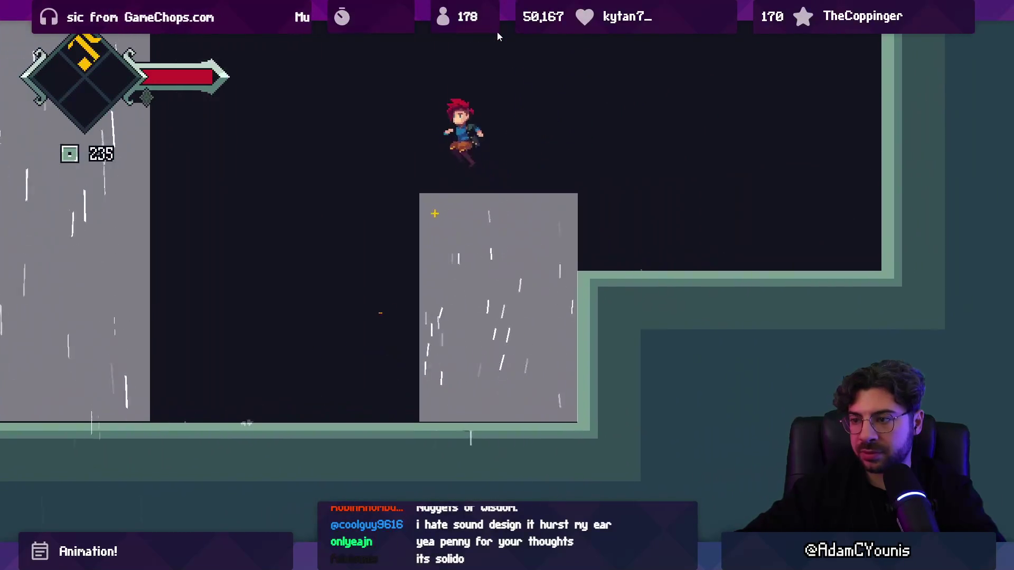
{"action": "key", "text": "Left"}
{"action": "key", "text": "x"}
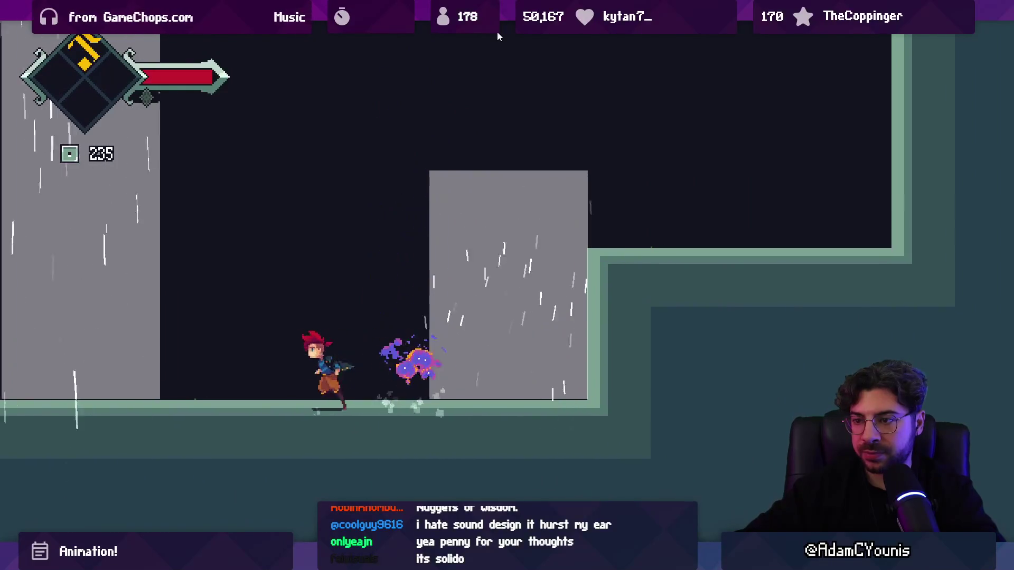
{"action": "key", "text": "Right"}
{"action": "key", "text": "space"}
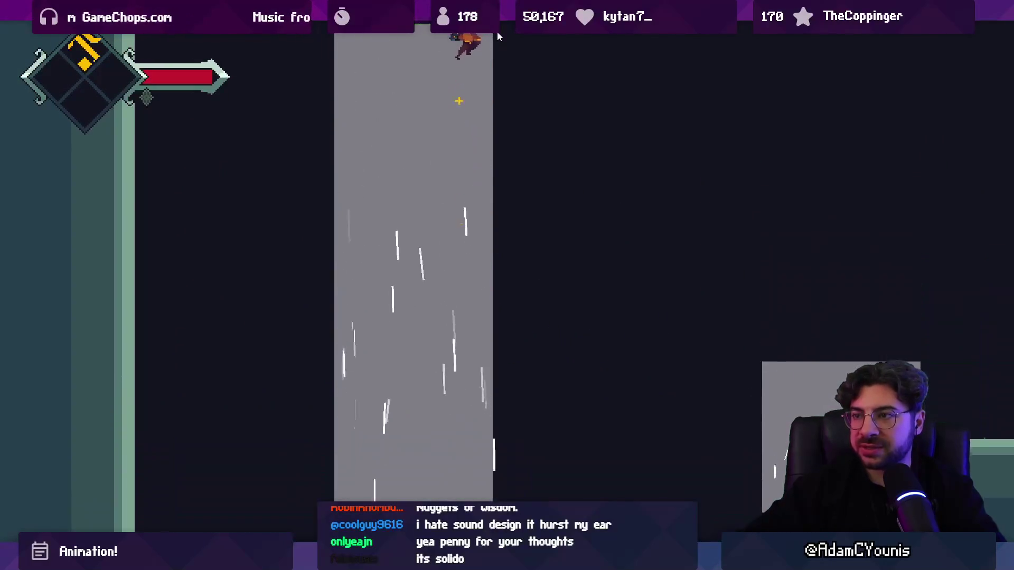
{"action": "key", "text": "Right"}
{"action": "key", "text": "x"}
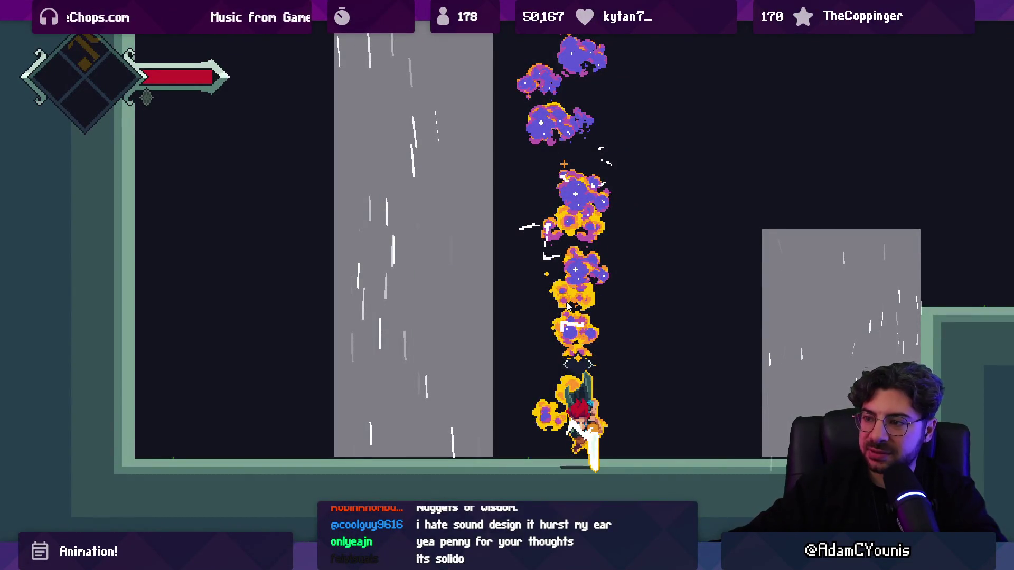
Exit fullscreen and stop the game
{"action": "key", "text": "ctrl+shift+F7"}
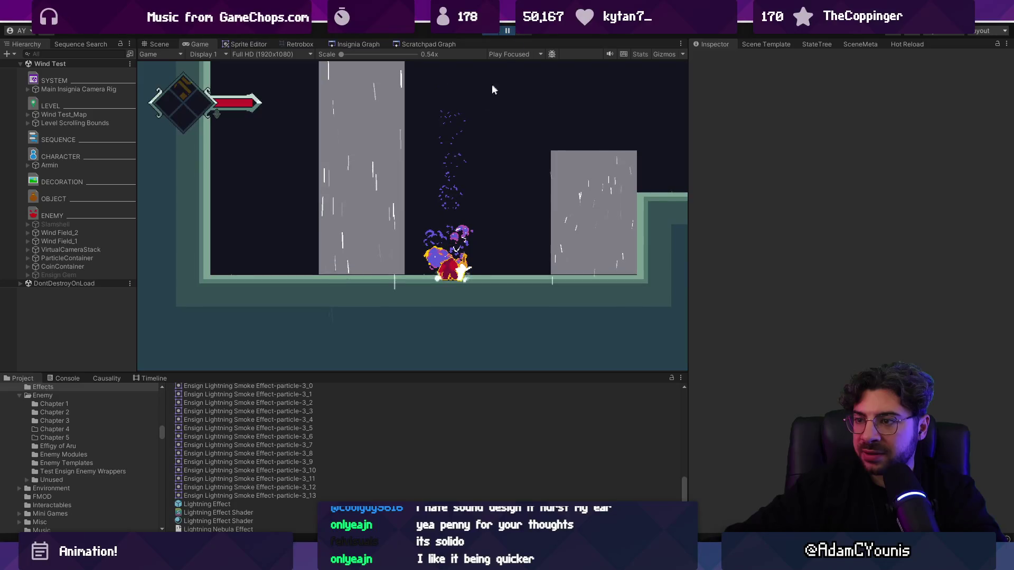
{"action": "scroll", "coordinate": [449, 137], "scroll_direction": "up", "scroll_amount": 3}
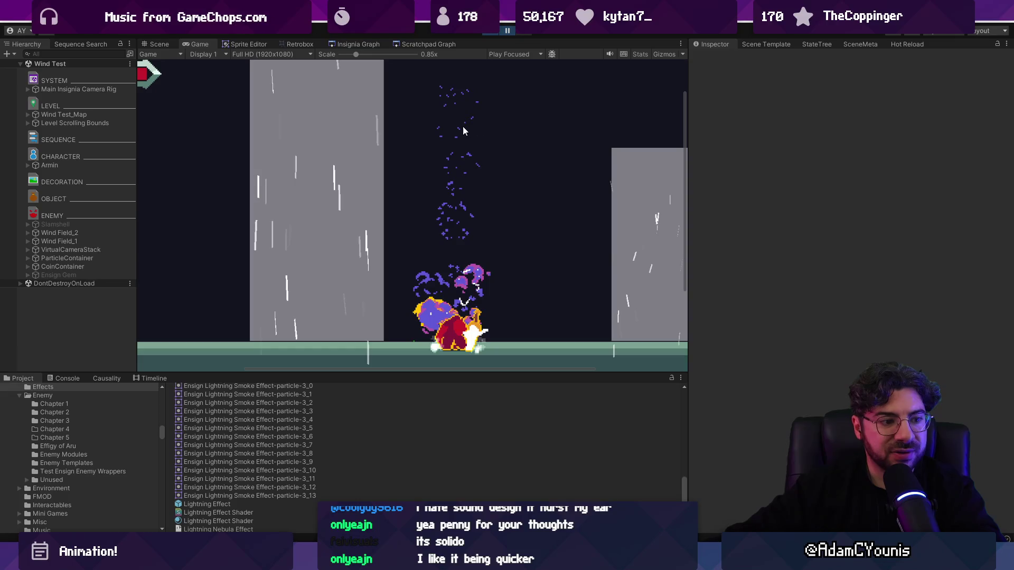
{"action": "scroll", "coordinate": [458, 126], "scroll_direction": "up", "scroll_amount": 2}
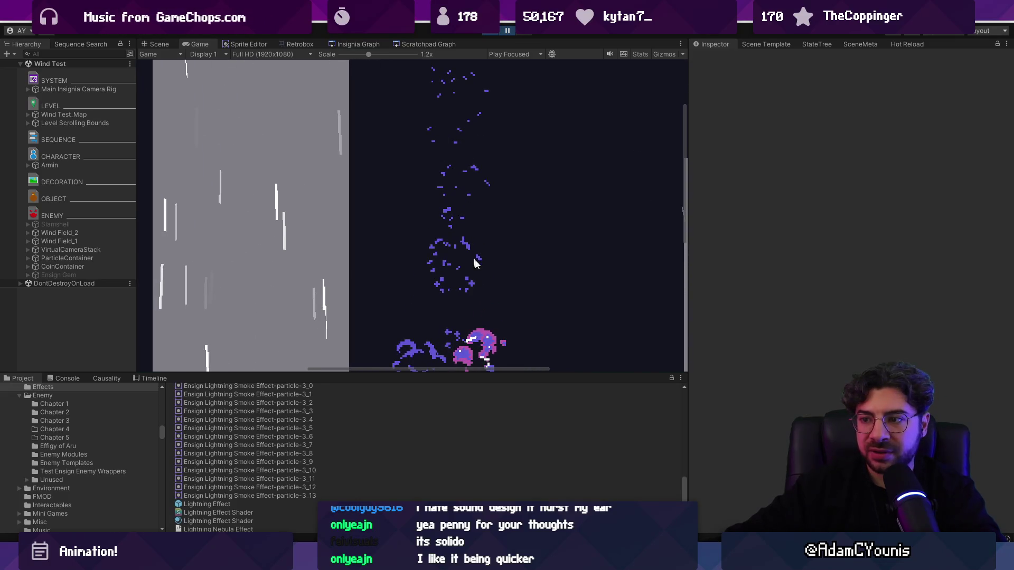
{"action": "scroll", "coordinate": [448, 169], "scroll_direction": "down", "scroll_amount": 2}
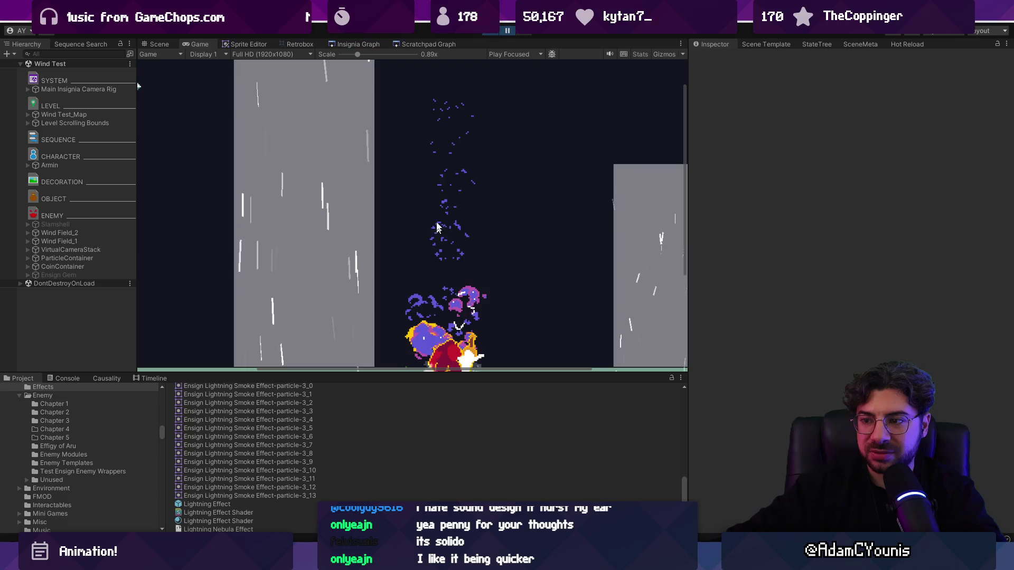
{"action": "left_click", "coordinate": [492, 30]}
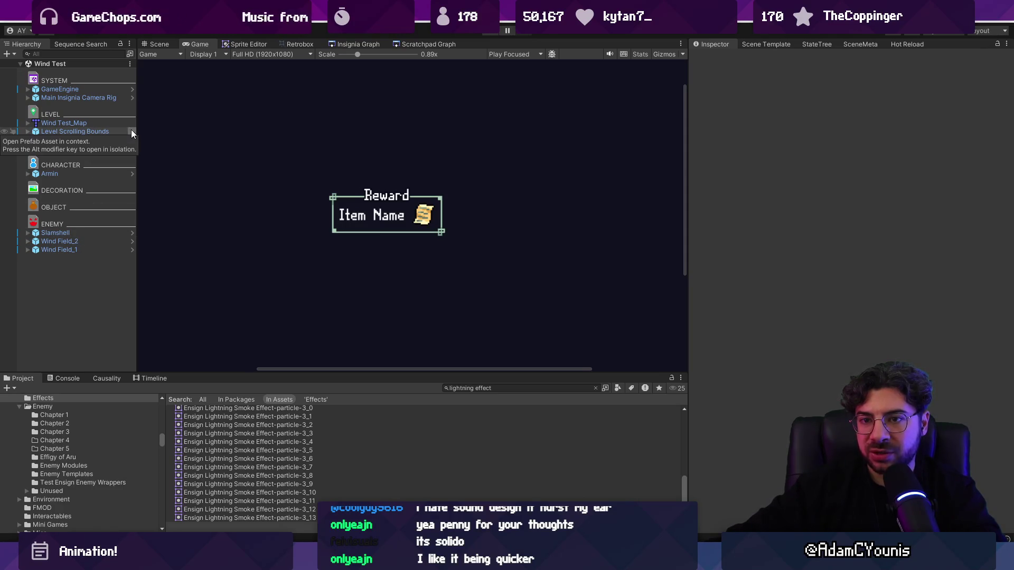
Reopen the Lightning Effect prefab and set one smoke effect's Rate over Distance to 2–2.6
{"action": "scroll", "coordinate": [234, 485], "scroll_direction": "down", "scroll_amount": 2}
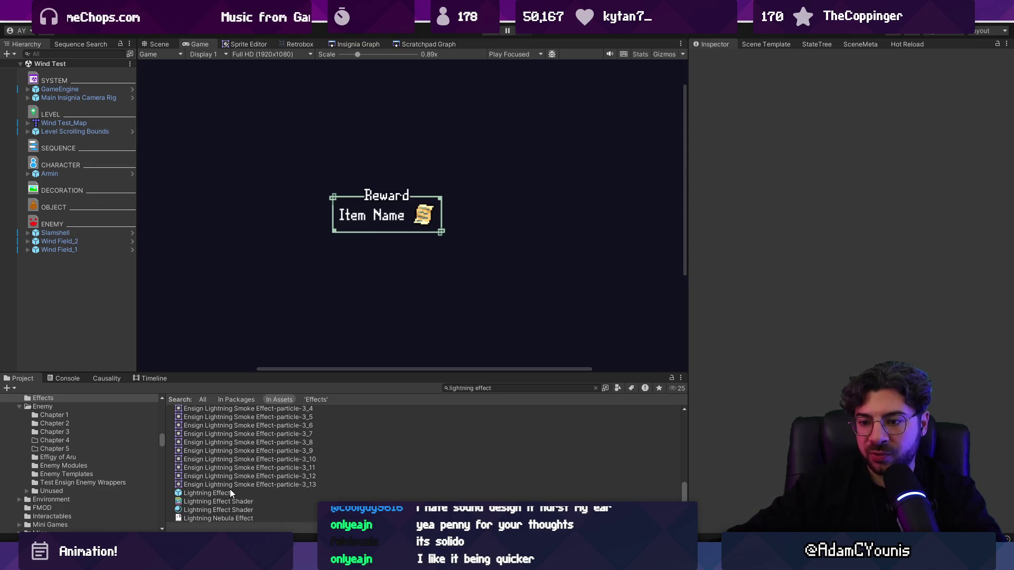
{"action": "double_click", "coordinate": [229, 492]}
{"action": "left_click", "coordinate": [85, 94]}
{"action": "left_click", "coordinate": [96, 119], "text": "shift"}
{"action": "type", "text": "0.75"}
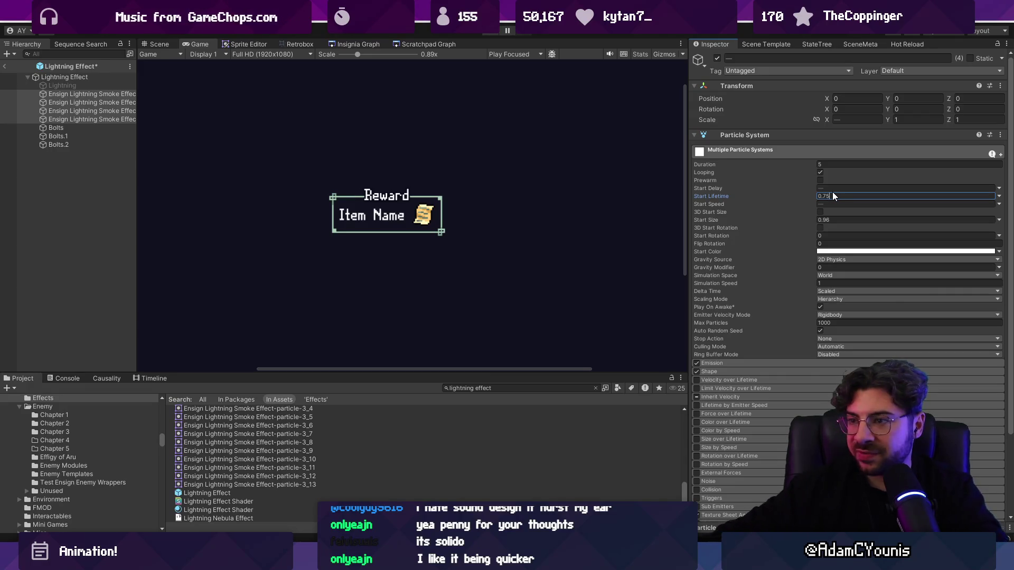
{"action": "left_click", "coordinate": [87, 119]}
{"action": "scroll", "coordinate": [758, 344], "scroll_direction": "down", "scroll_amount": 3}
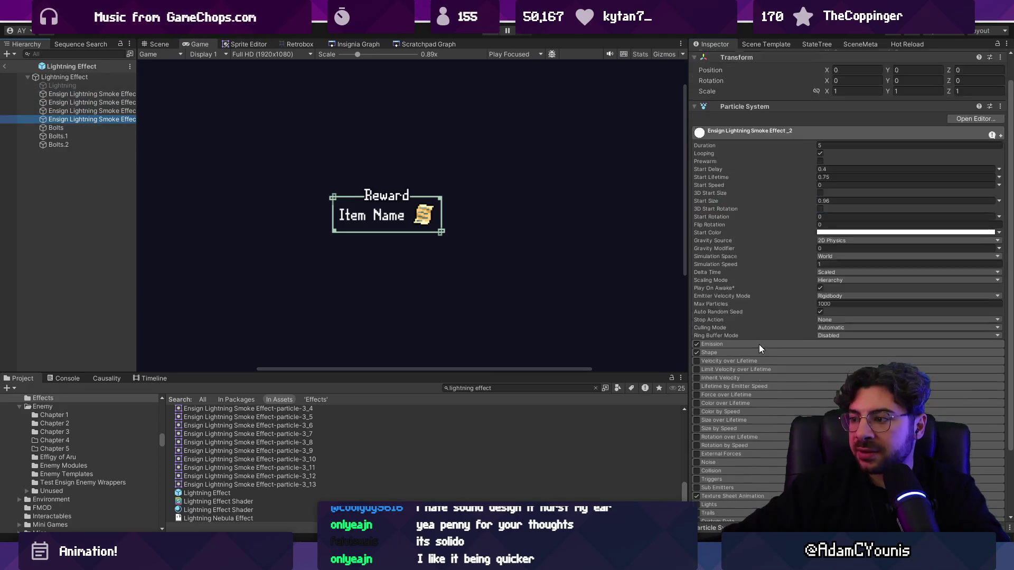
{"action": "left_click", "coordinate": [737, 315]}
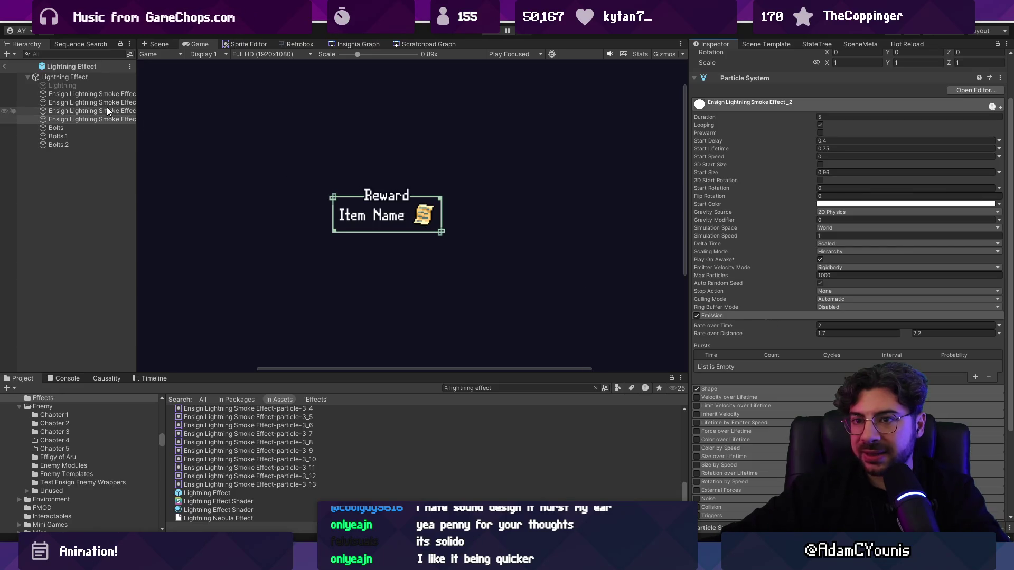
{"action": "double_click", "coordinate": [114, 118]}
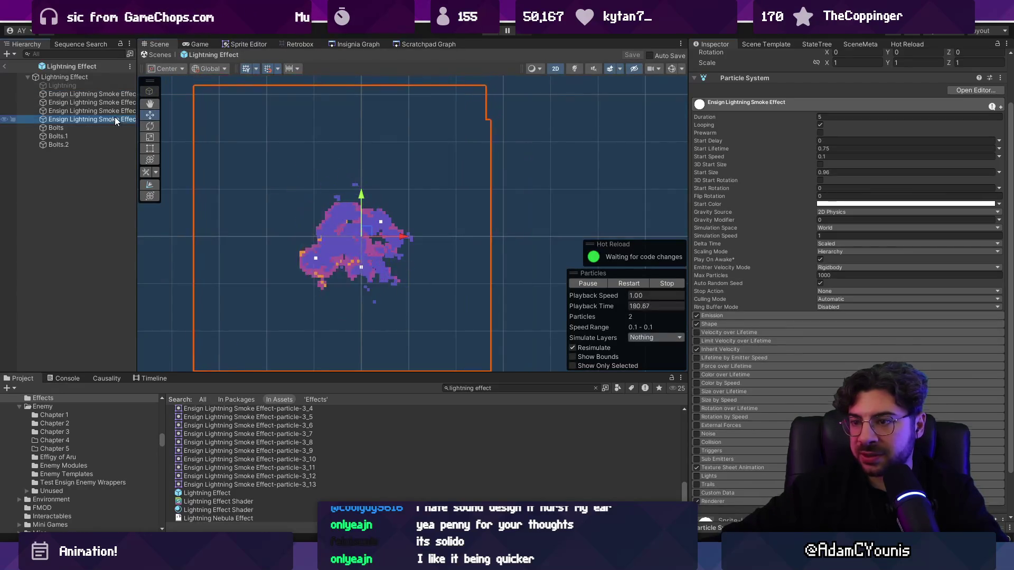
{"action": "left_click", "coordinate": [832, 333]}
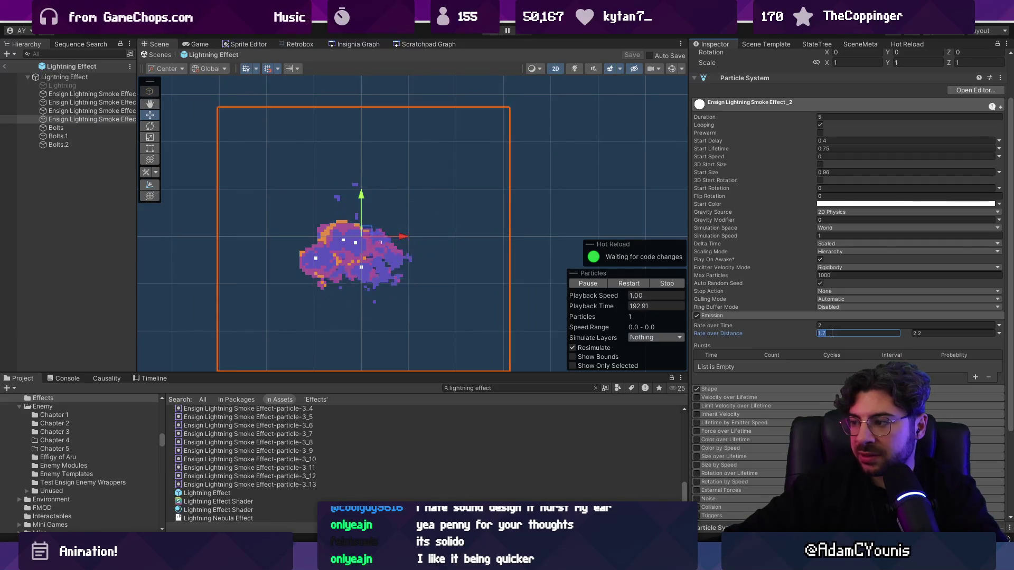
{"action": "type", "text": "2"}
{"action": "left_click", "coordinate": [928, 334]}
{"action": "type", "text": "2.6"}
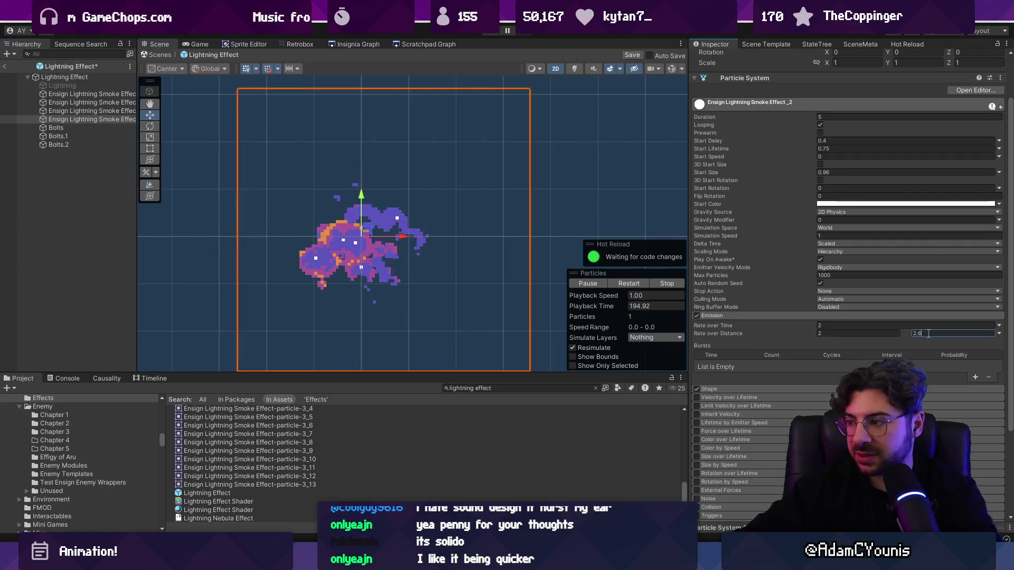
Compare the smoke systems' emission settings, set the third's rate to 2.3, and start Play
{"action": "left_click", "coordinate": [104, 93]}
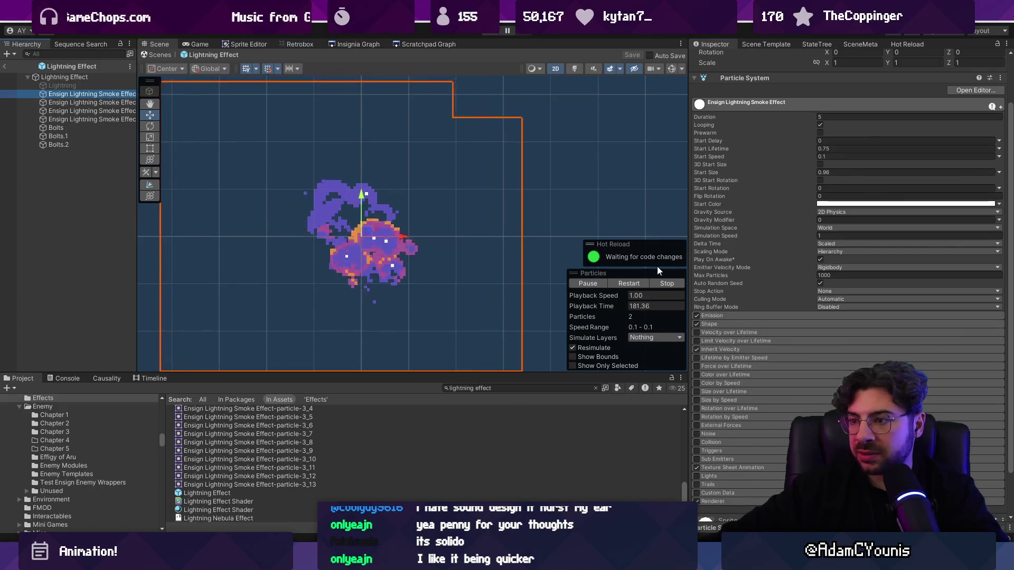
{"action": "left_click", "coordinate": [749, 315]}
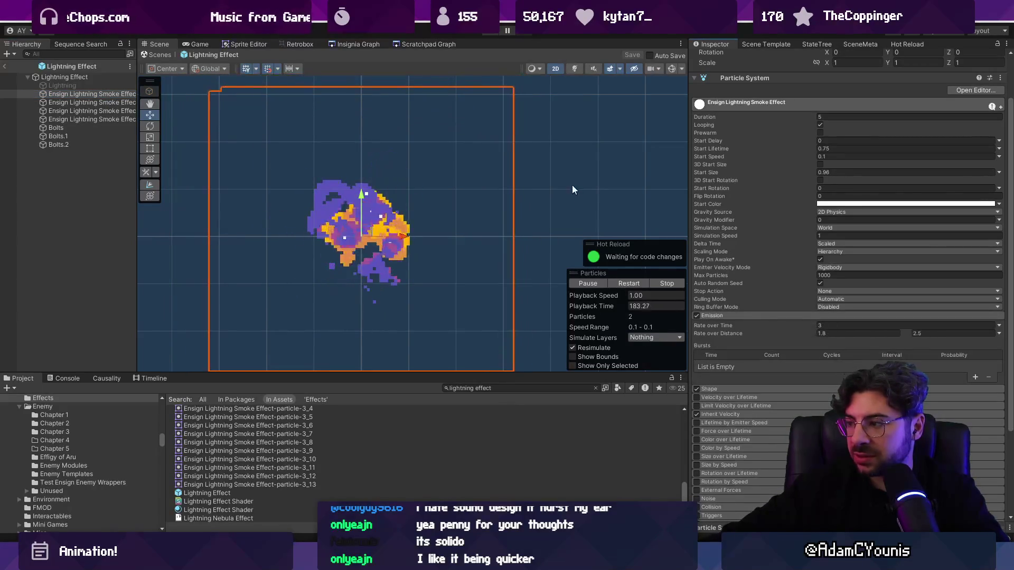
{"action": "left_click", "coordinate": [109, 101]}
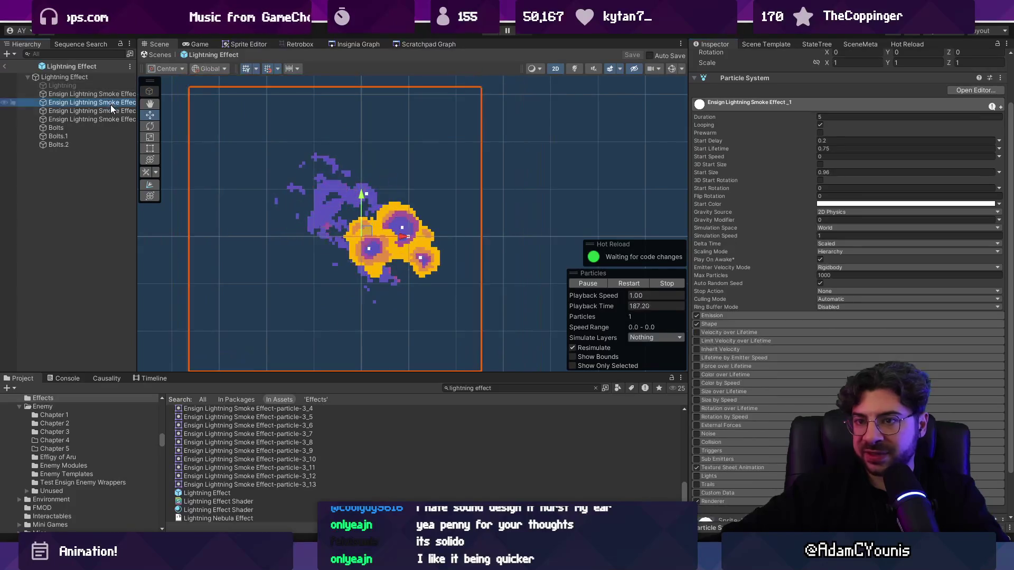
{"action": "left_click", "coordinate": [114, 111]}
{"action": "left_click", "coordinate": [740, 316]}
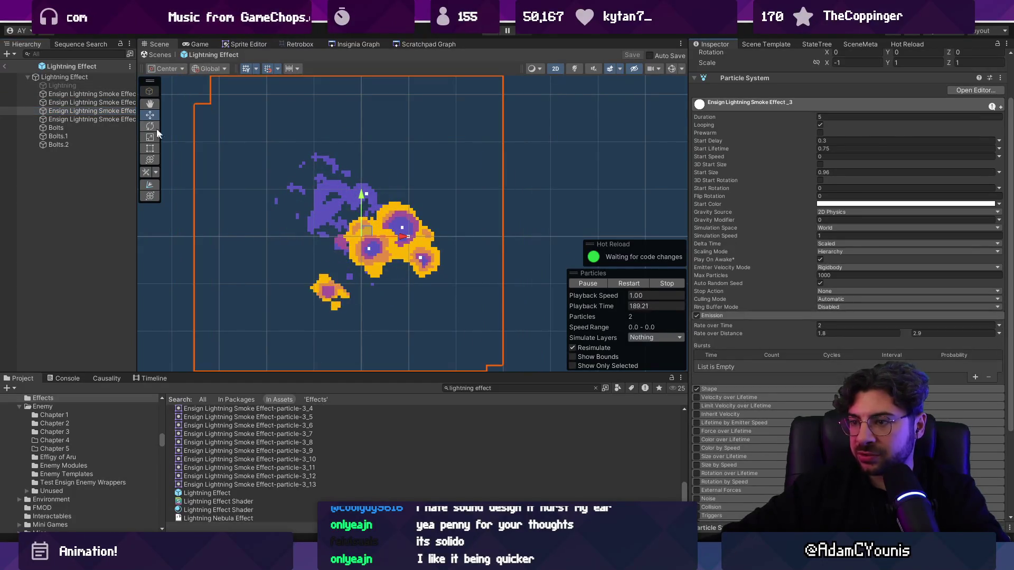
{"action": "left_click", "coordinate": [104, 102]}
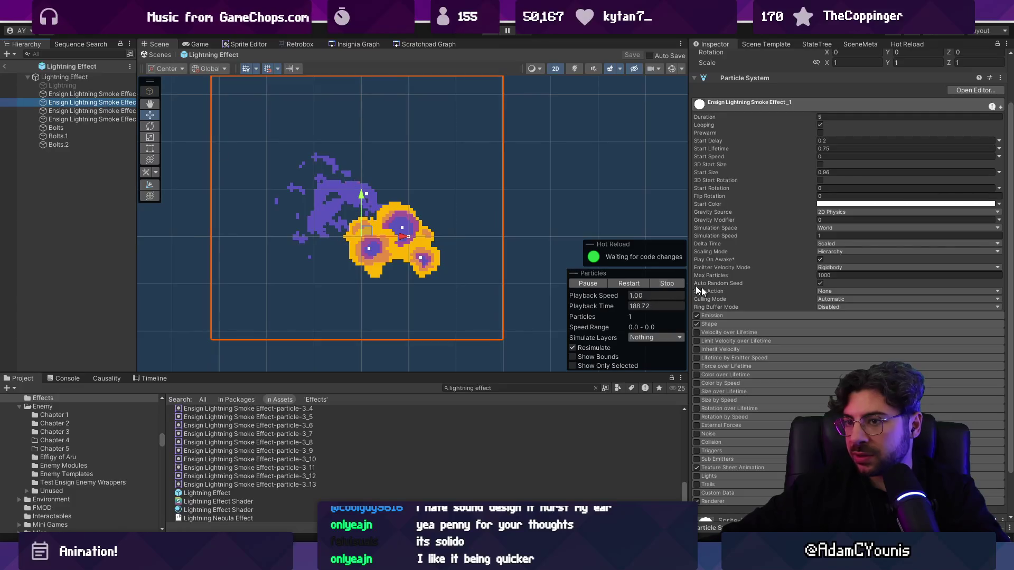
{"action": "left_click", "coordinate": [741, 314]}
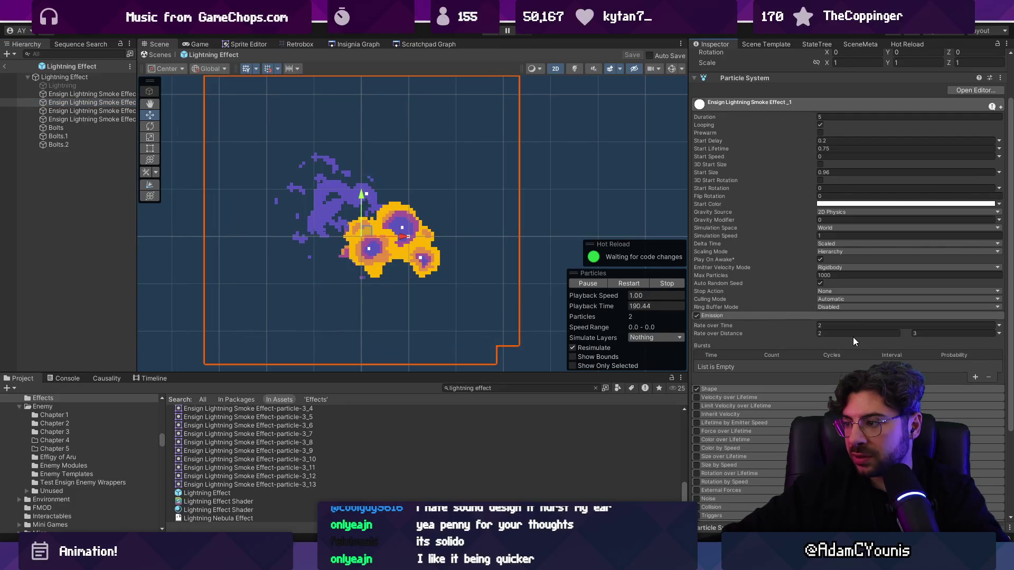
{"action": "left_click", "coordinate": [114, 110]}
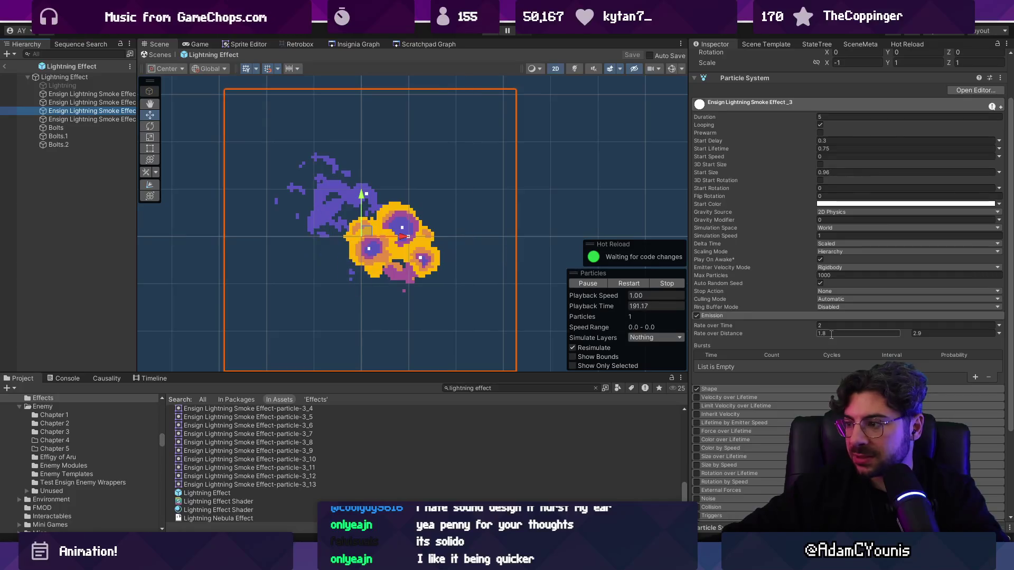
{"action": "type", "text": "2."}
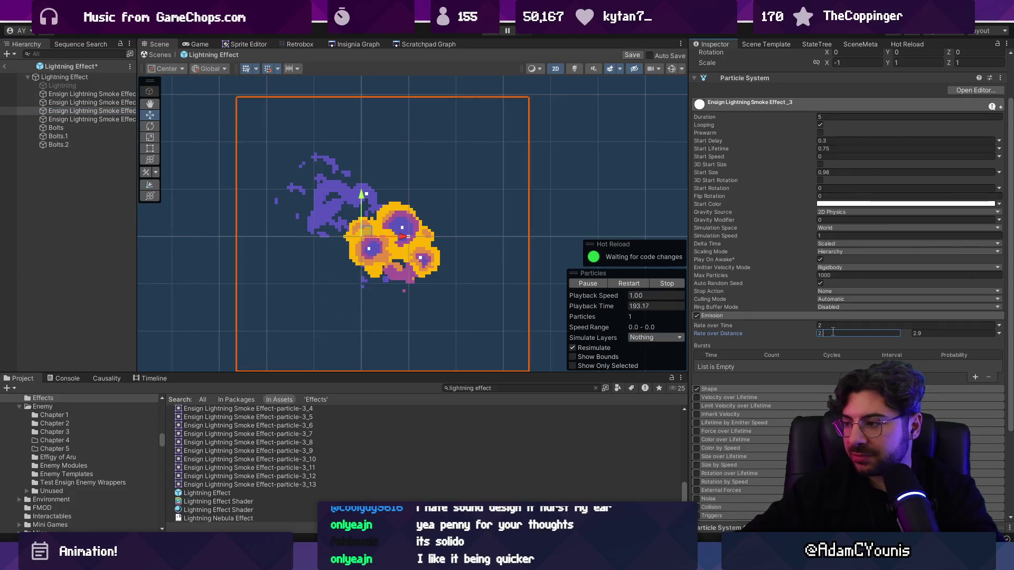
{"action": "type", "text": "3"}
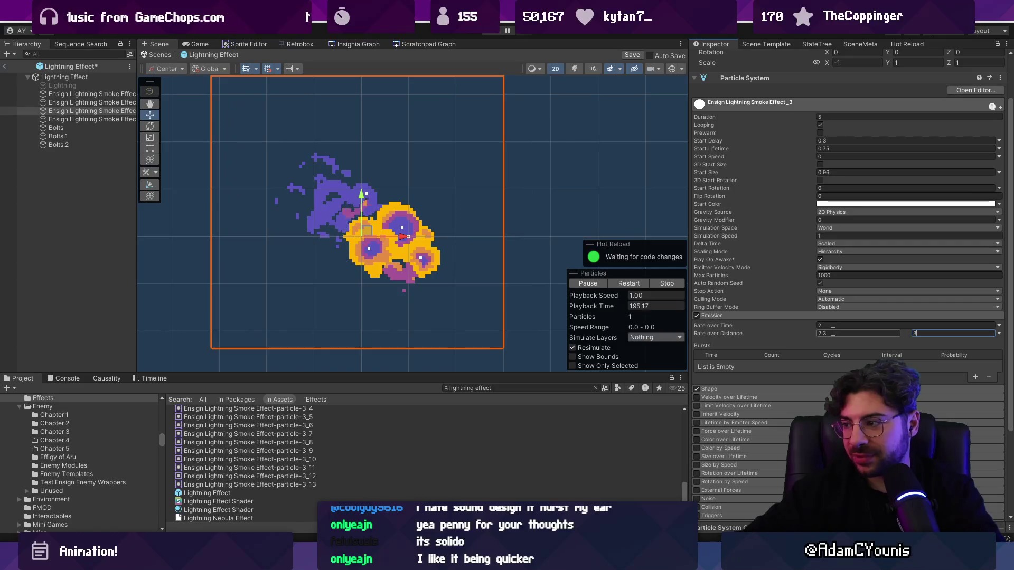
{"action": "left_click", "coordinate": [487, 32]}
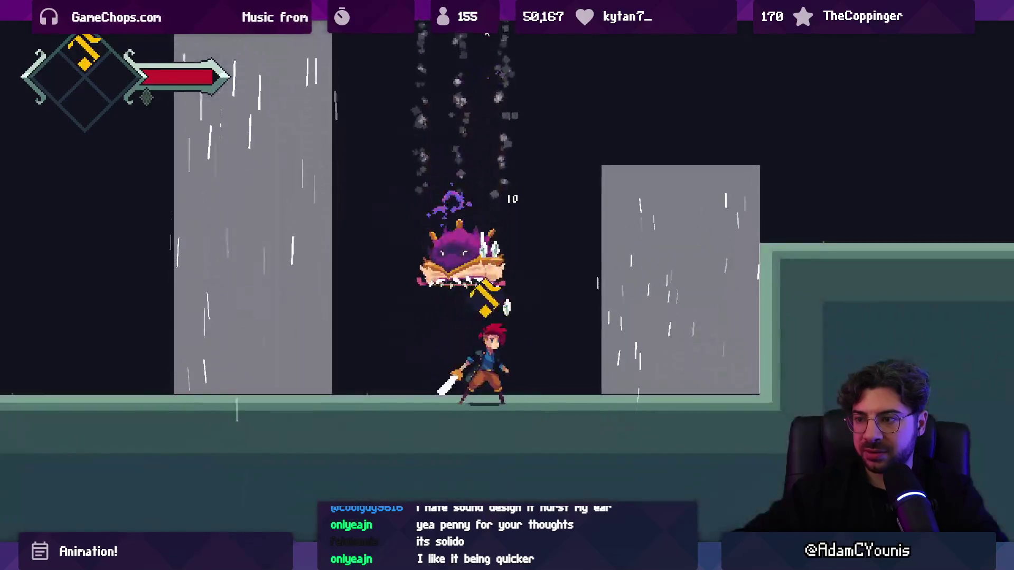
Strike the enemy with lightning, jump beside the grey pillar, and plunge down with the lightning attack
{"action": "key", "text": "Right"}
{"action": "key", "text": "space"}
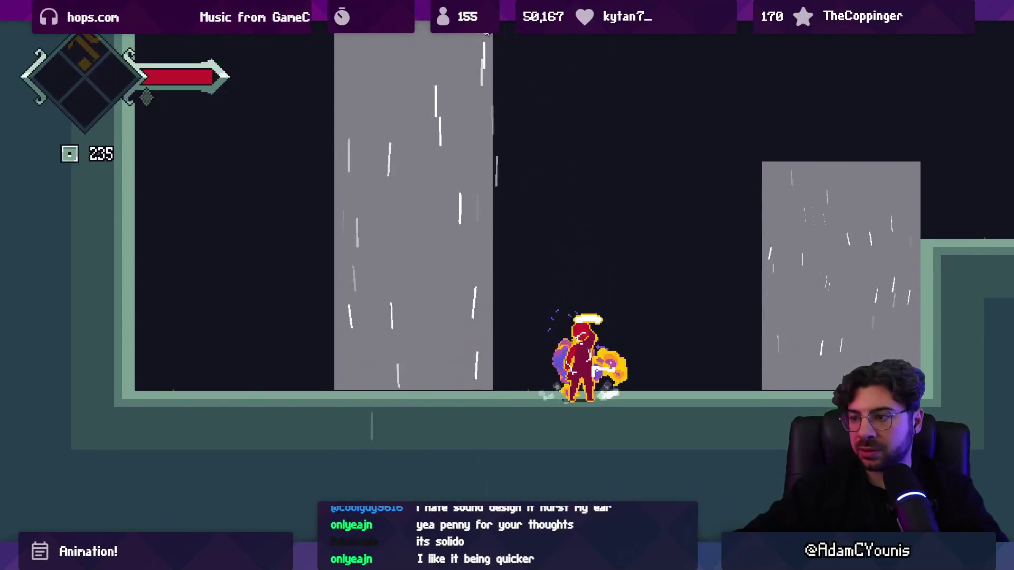
{"action": "key", "text": "Left"}
{"action": "key", "text": "space"}
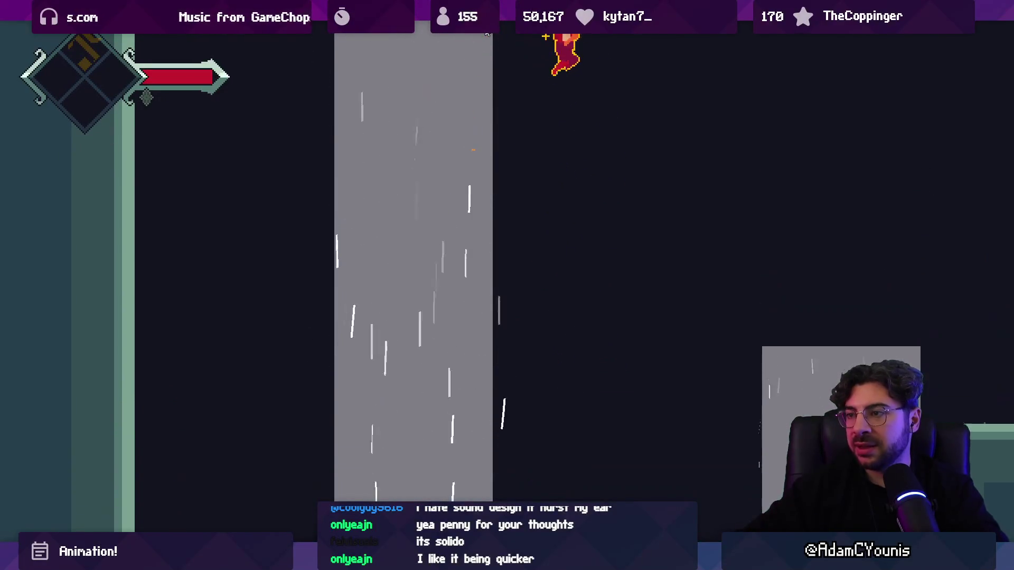
{"action": "key", "text": "Left"}
{"action": "key", "text": "space"}
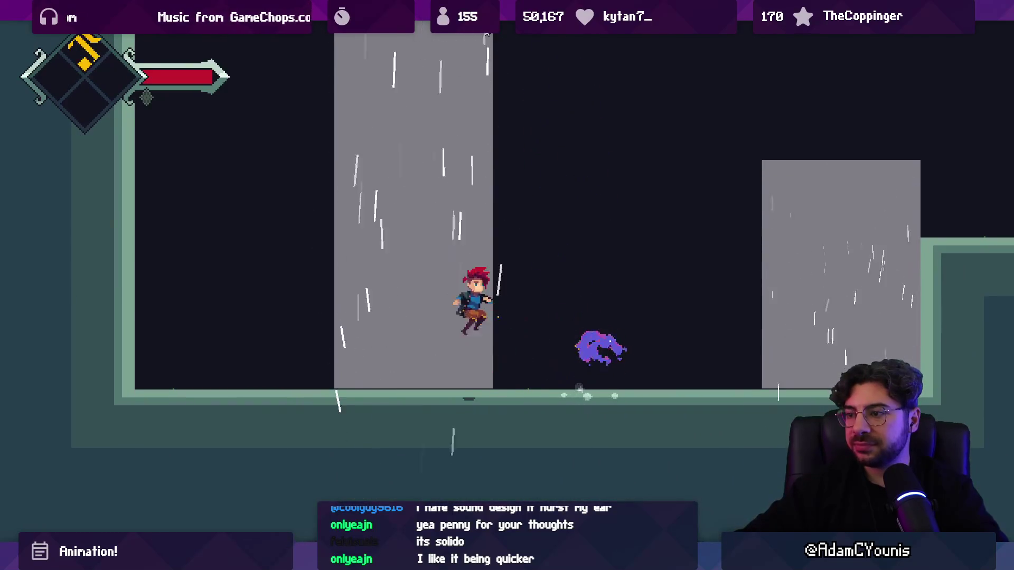
{"action": "key", "text": "Right"}
{"action": "key", "text": "Down"}
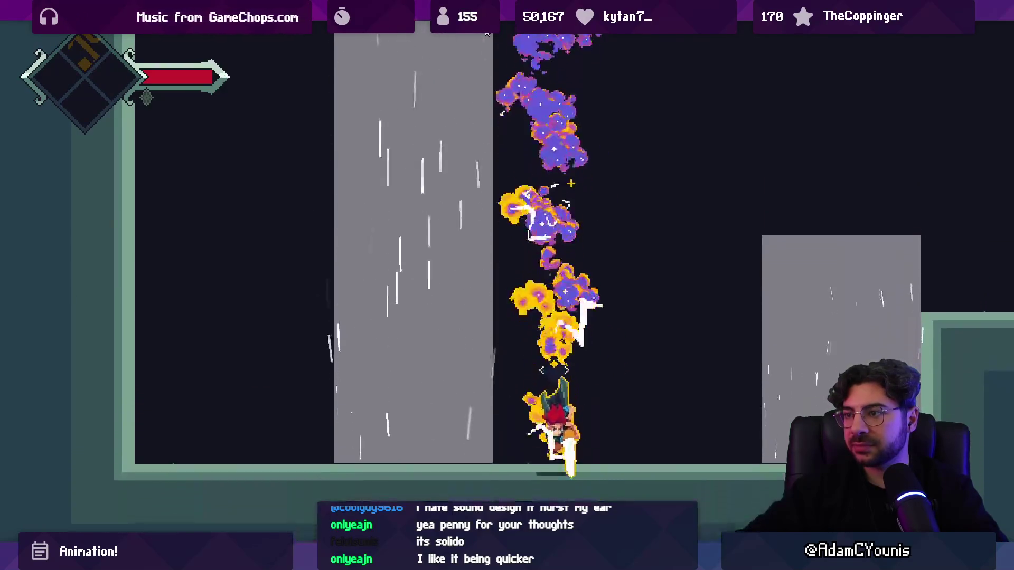
Repeat jump-and-plunge attacks to watch the orange-purple smoke bursts, then leave the maximized Game view
{"action": "key", "text": "space"}
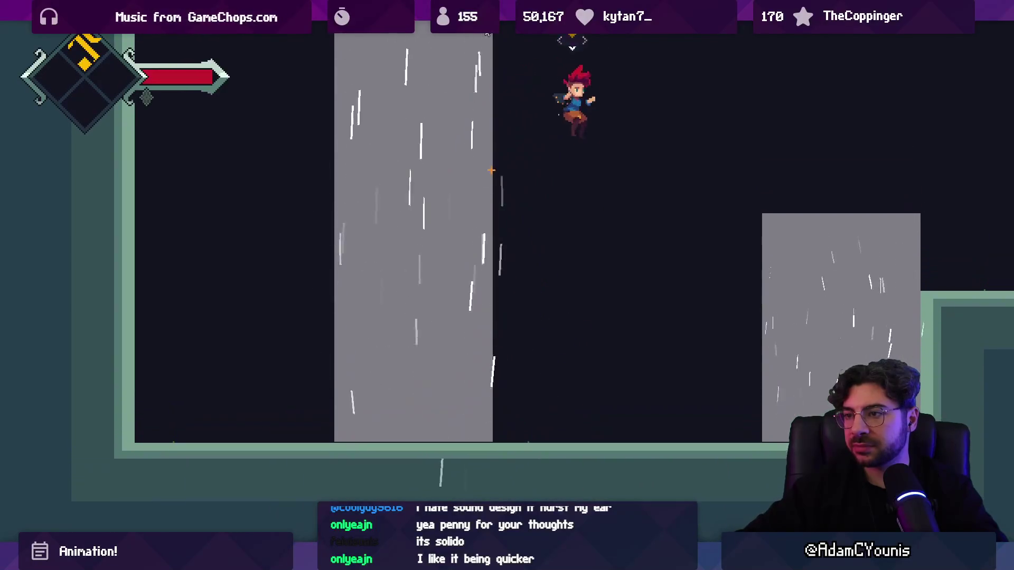
{"action": "key", "text": "Down"}
{"action": "key", "text": "Left"}
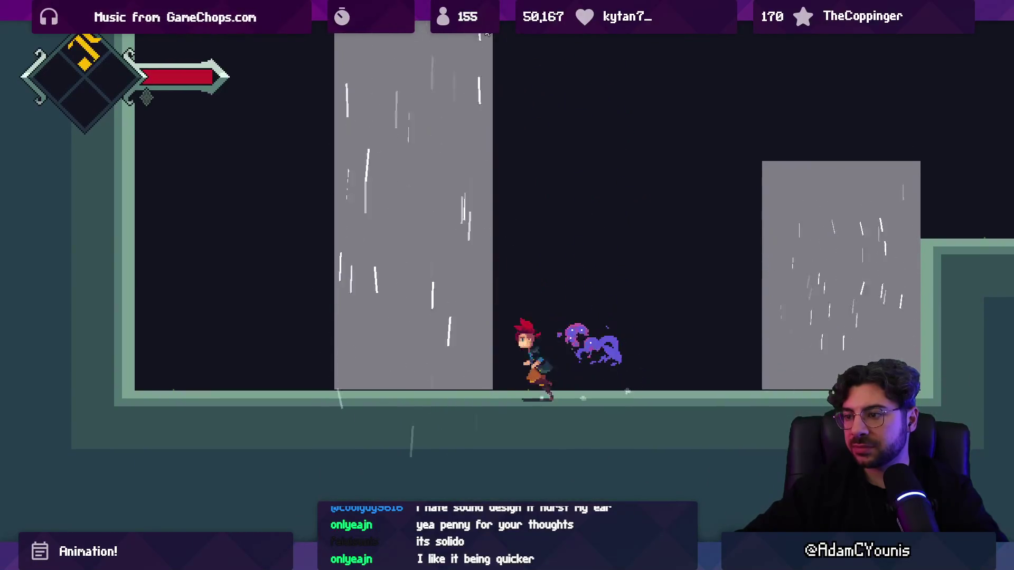
{"action": "key", "text": "space"}
{"action": "key", "text": "Right"}
{"action": "key", "text": "Down"}
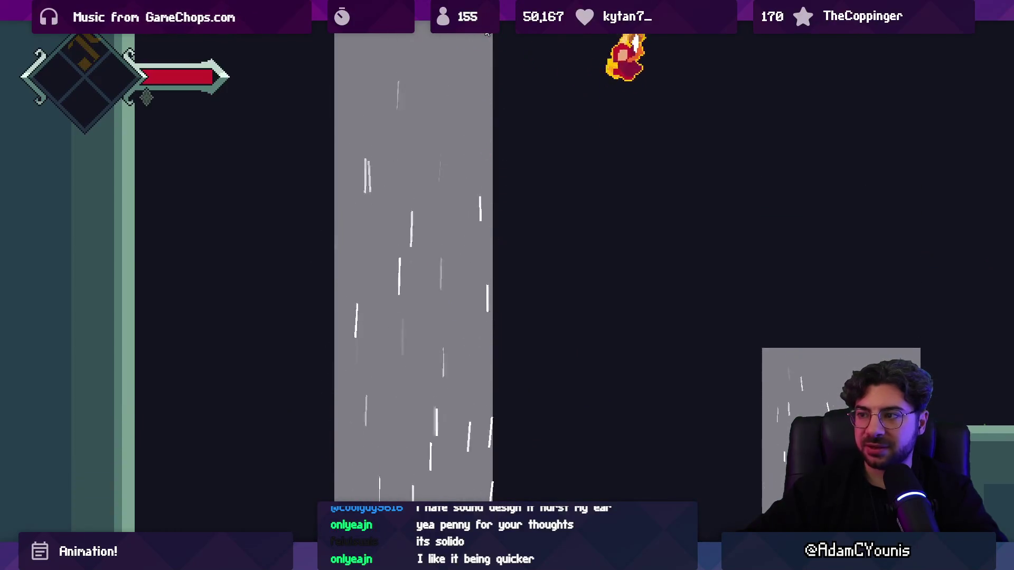
{"action": "key", "text": "shift+space"}
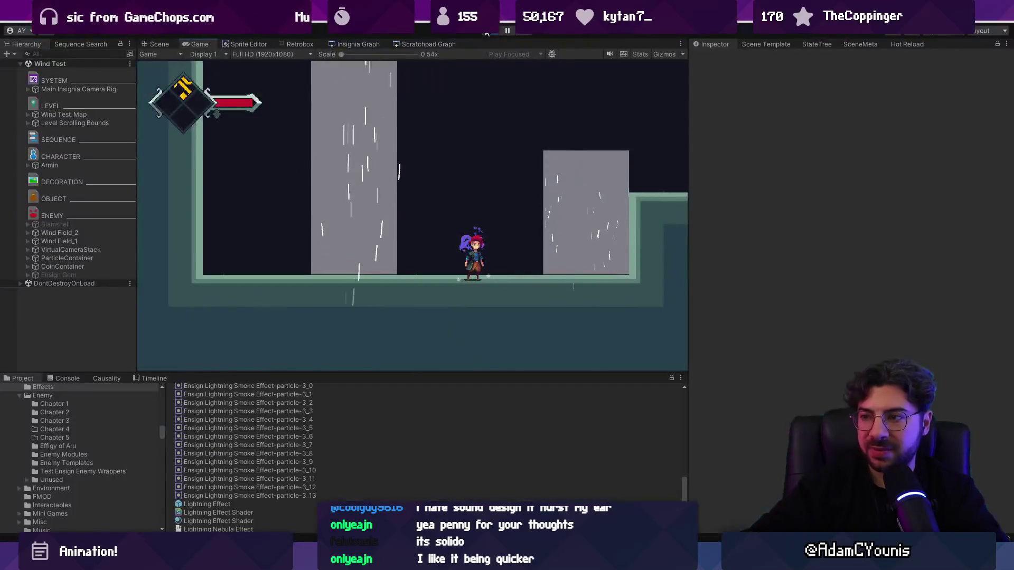
Stop the playtest and open the Lightning Effect prefab for editing
{"action": "left_click", "coordinate": [483, 32]}
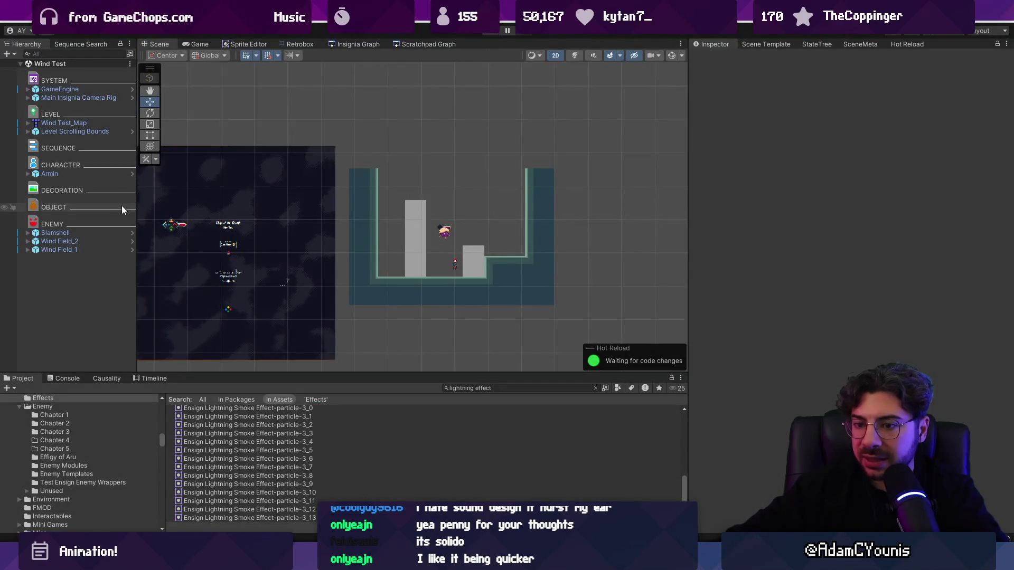
{"action": "scroll", "coordinate": [213, 472], "scroll_direction": "down", "scroll_amount": 2}
{"action": "double_click", "coordinate": [208, 494]}
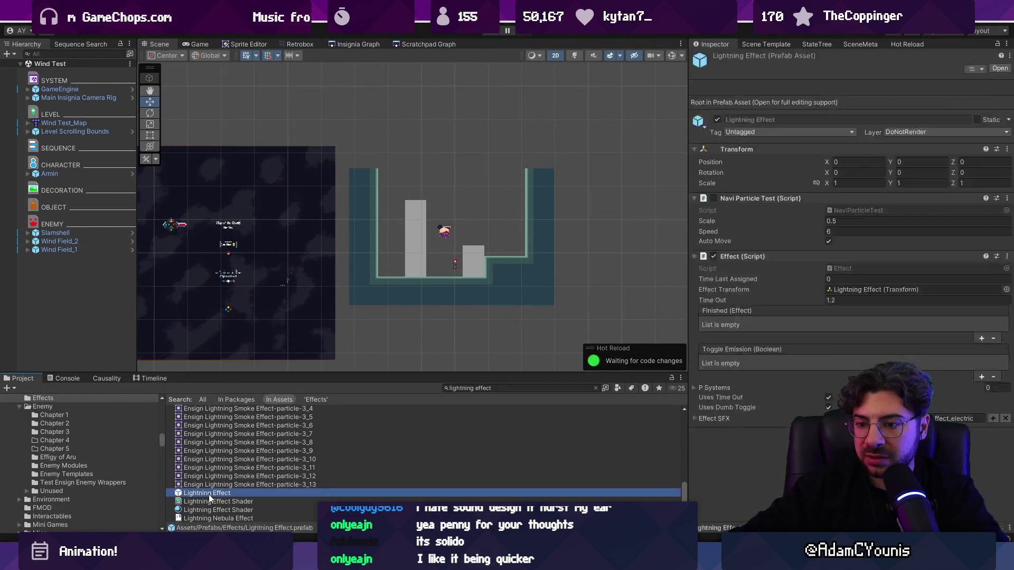
Set Start Lifetime of the two selected smoke particle systems from 0.75 to 1
{"action": "left_click", "coordinate": [98, 101]}
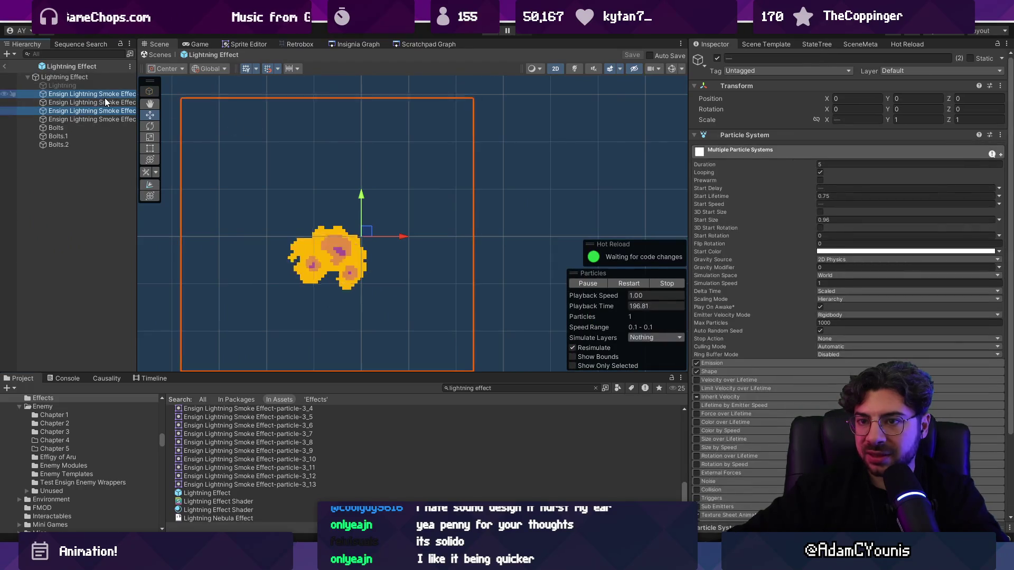
{"action": "left_click", "coordinate": [111, 111], "text": "shift"}
{"action": "left_click", "coordinate": [860, 197]}
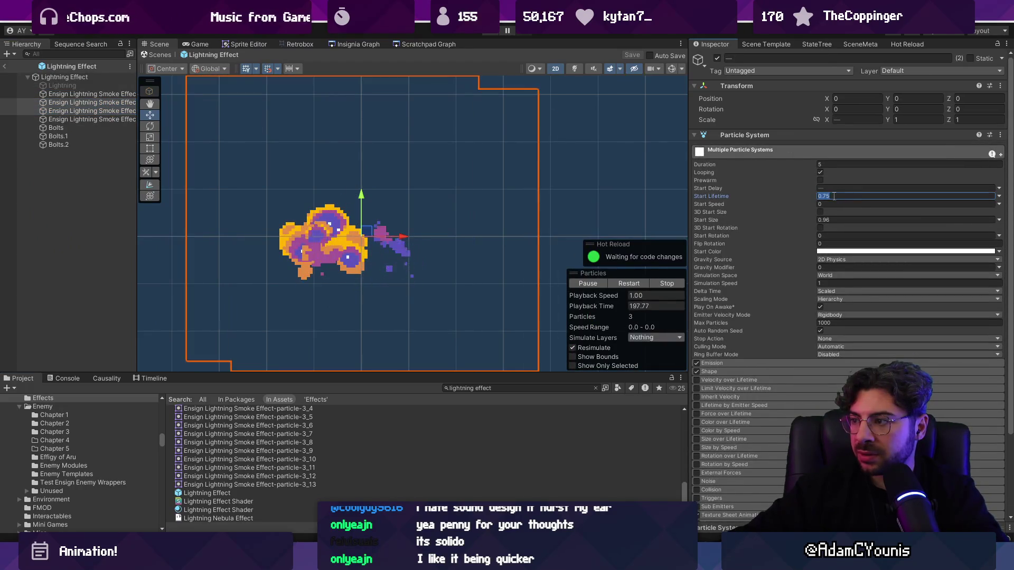
{"action": "type", "text": "0."}
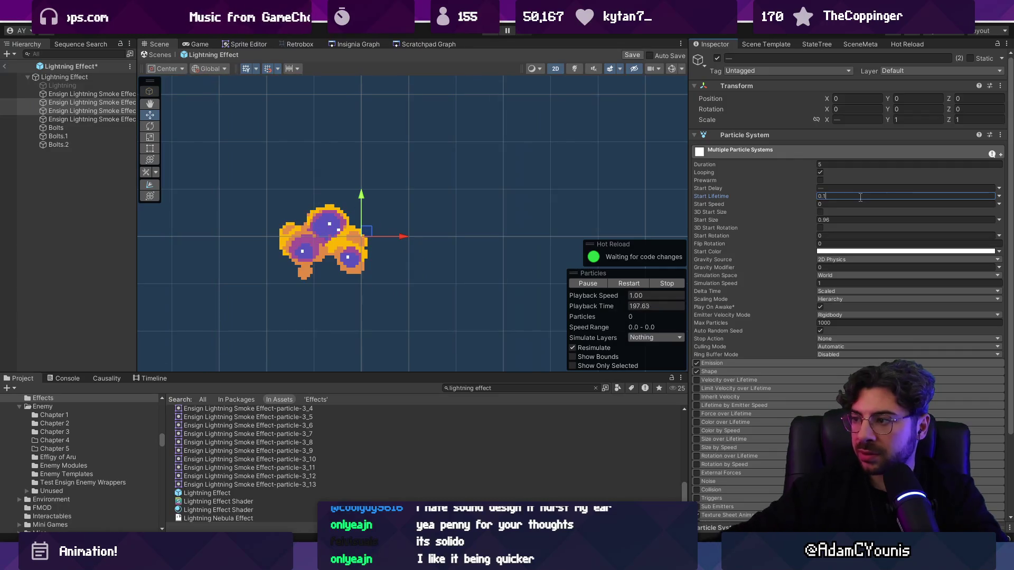
{"action": "key", "text": "BackSpace"}
{"action": "key", "text": "BackSpace"}
{"action": "type", "text": "1"}
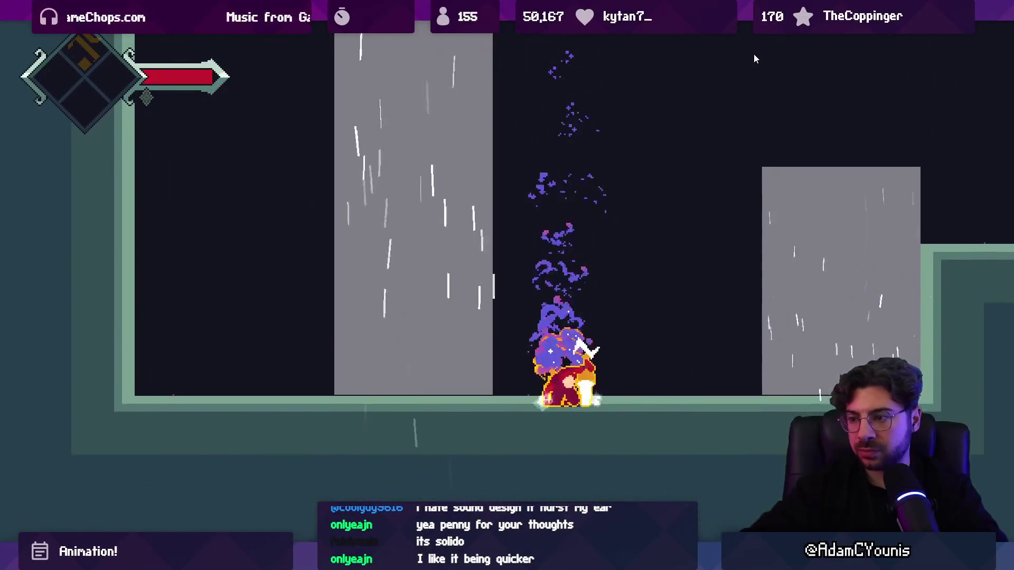
Exit the maximized Game view after watching the longer-lasting lightning smoke
{"action": "key", "text": "shift+space"}
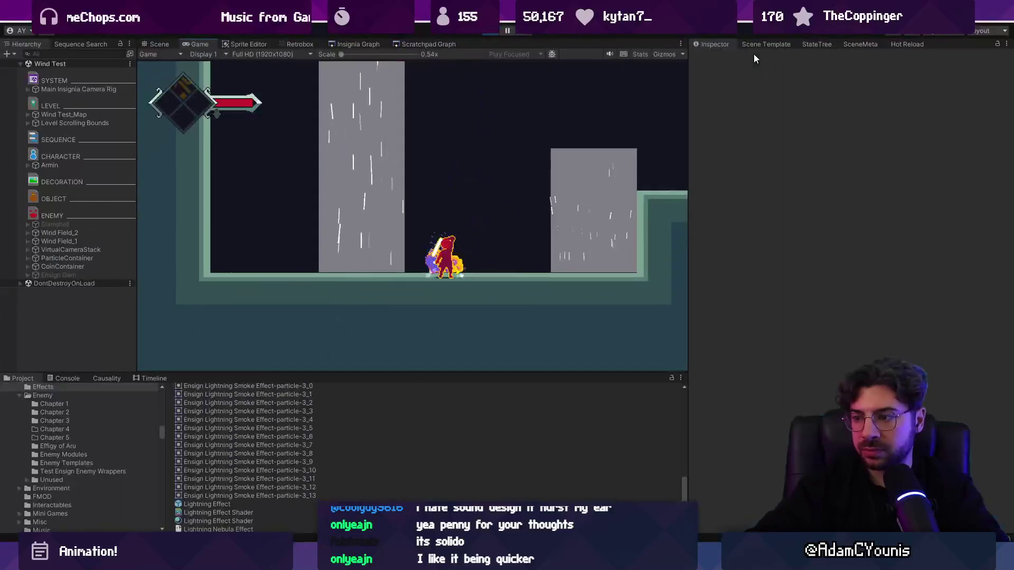
Open DairAbility.cs in Visual Studio Code and hide the chat side panel
{"action": "key", "text": "alt+Tab"}
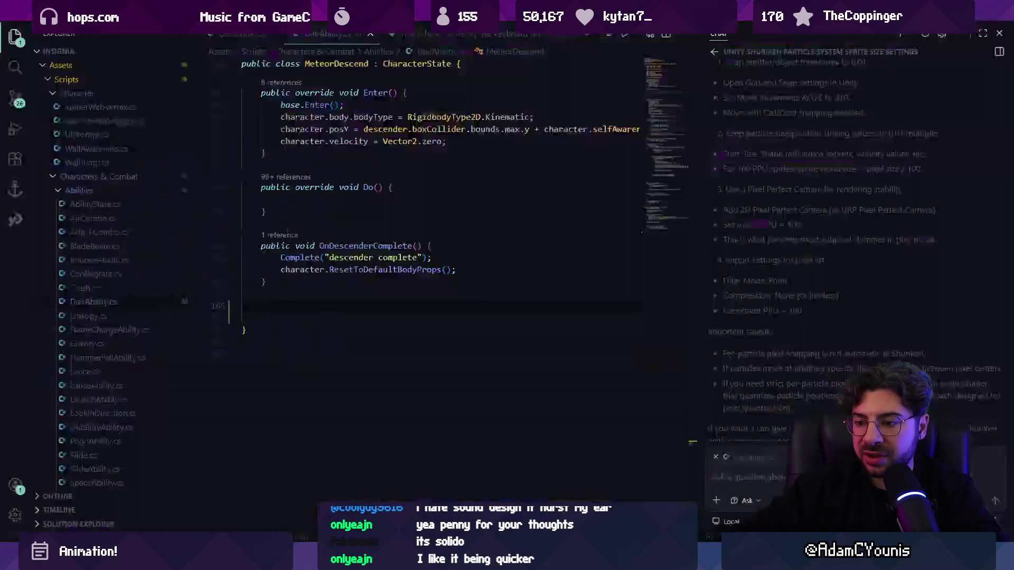
{"action": "key", "text": "ctrl+p"}
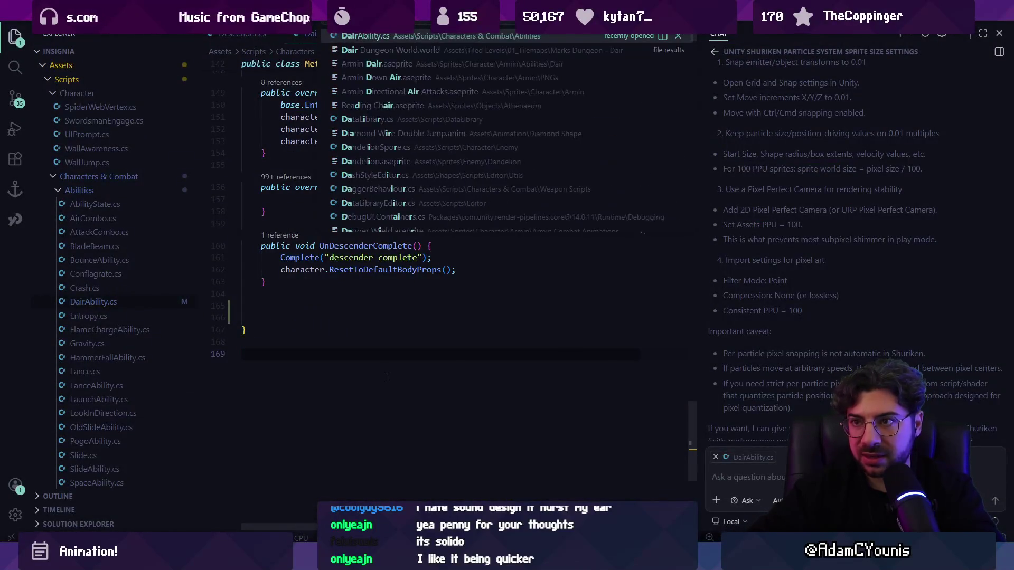
{"action": "key", "text": "Escape"}
{"action": "key", "text": "ctrl+alt+b"}
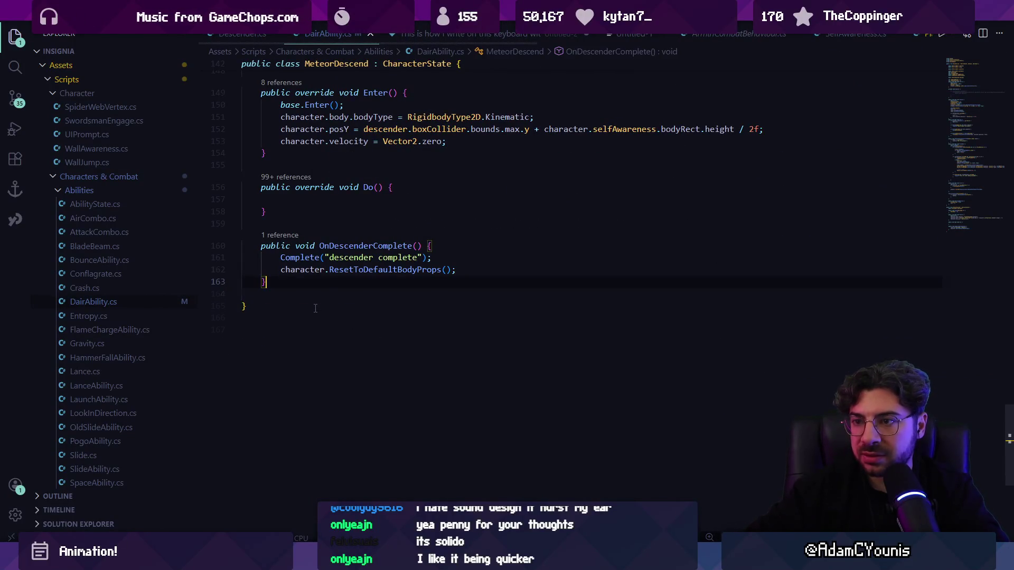
Change line 72's spawn condition to !IsPlayingSheet(pullSword) instead of checking s_loop
{"action": "key", "text": "ctrl+v"}
{"action": "key", "text": "ctrl+f"}
{"action": "type", "text": "key"}
{"action": "key", "text": "Escape"}
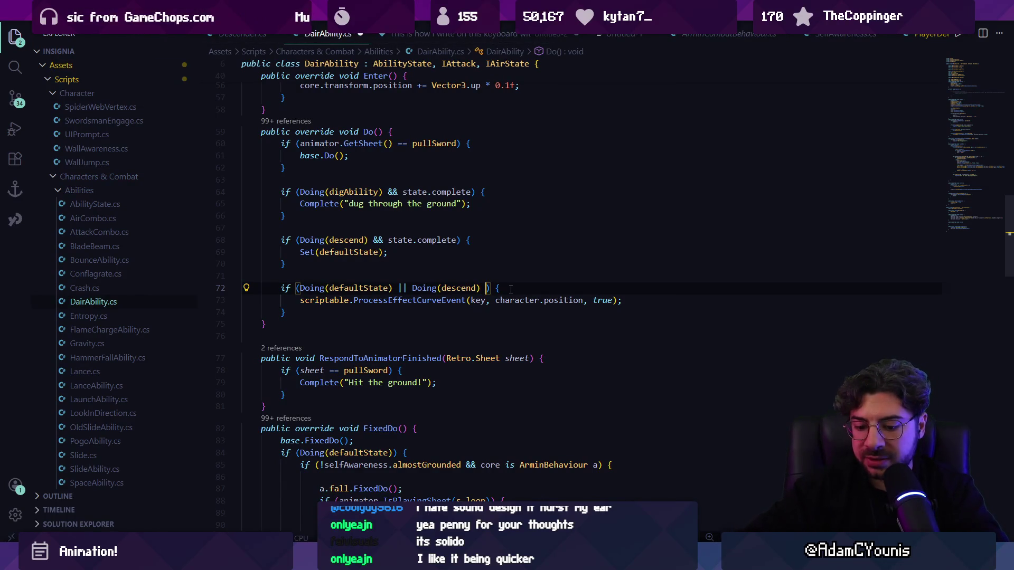
{"action": "type", "text": "&& animator.IsPlayingSheet(s_loop"}
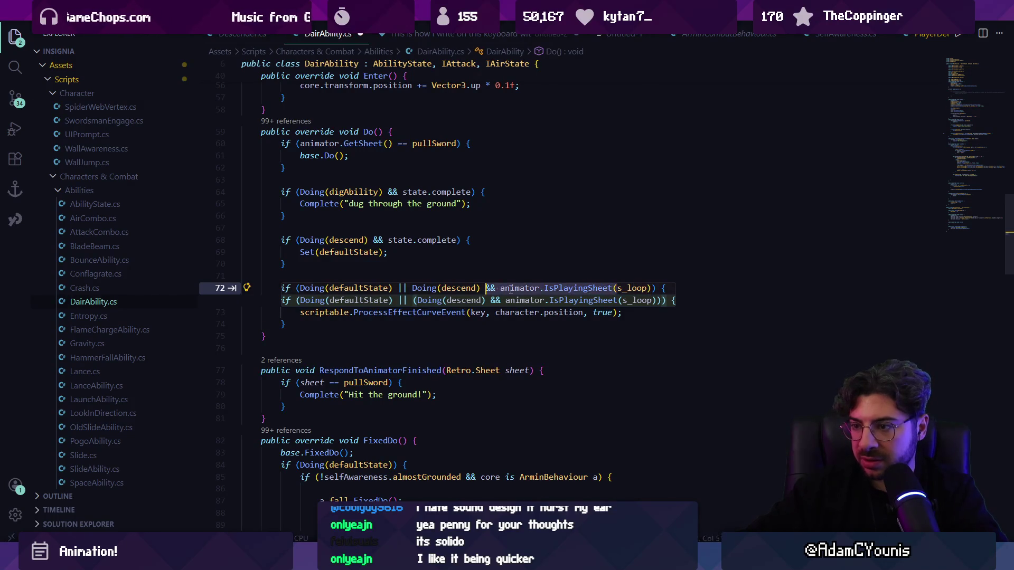
{"action": "type", "text": "!"}
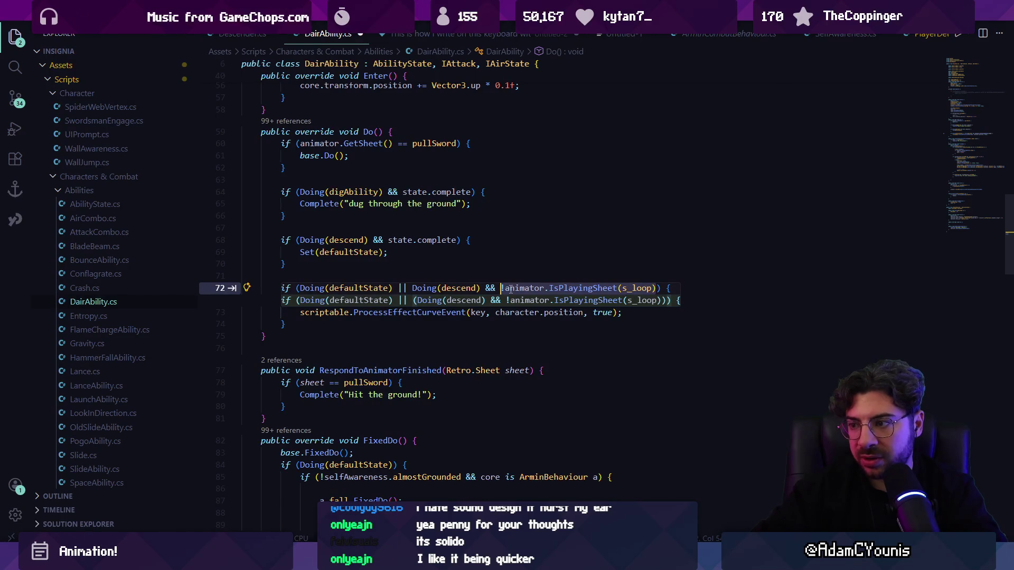
{"action": "type", "text": "pullSword"}
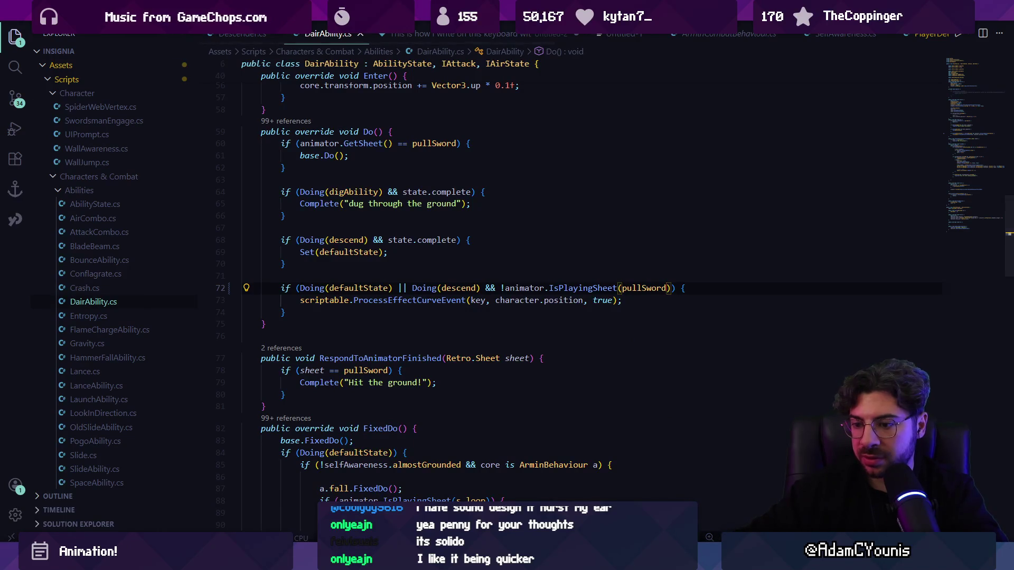
{"action": "key", "text": "alt+Tab"}
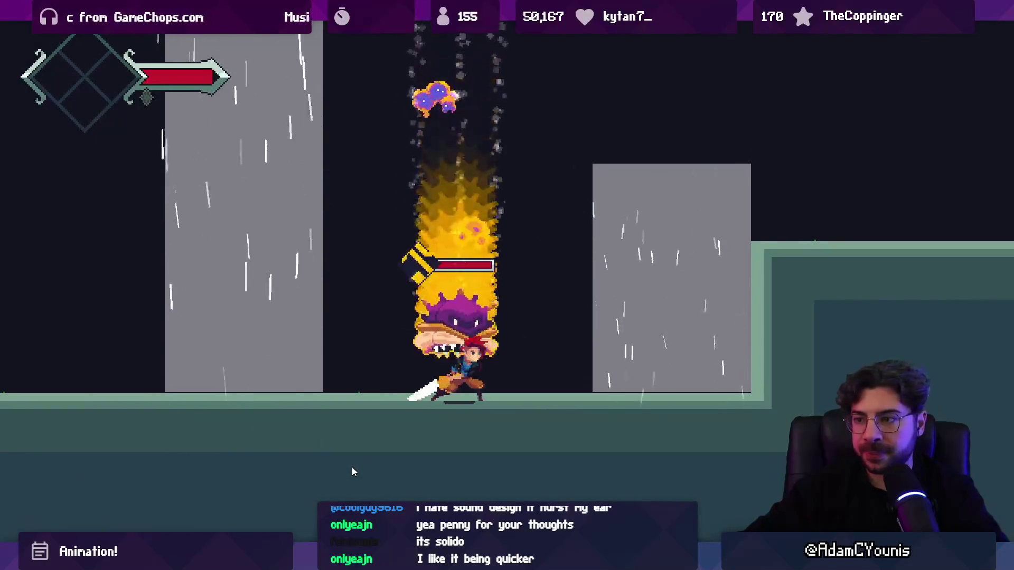
Test a jump-and-dive attack in the running game, then return to DairAbility.cs's effect-spawning code
{"action": "key", "text": "space"}
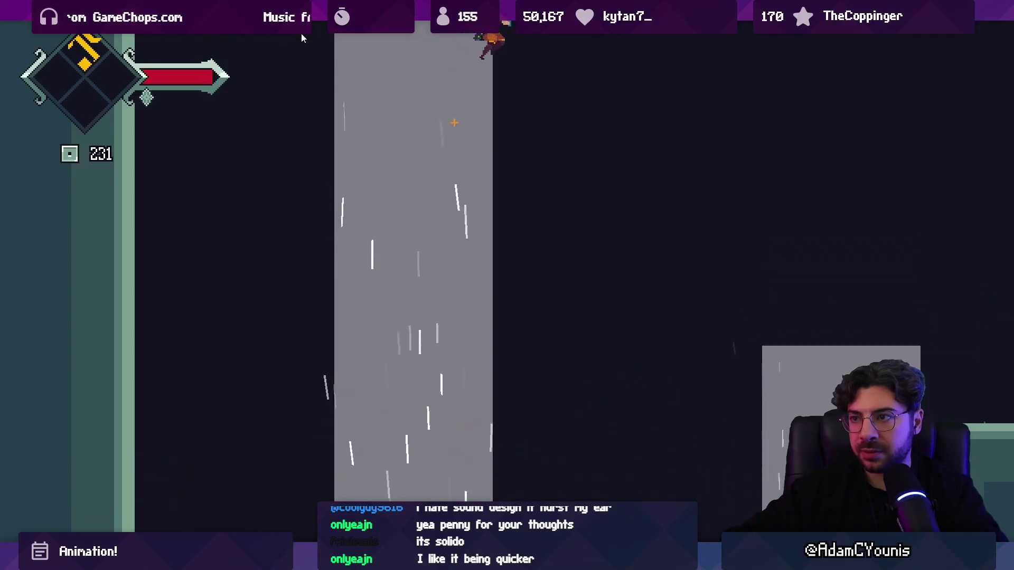
{"action": "key", "text": "Down"}
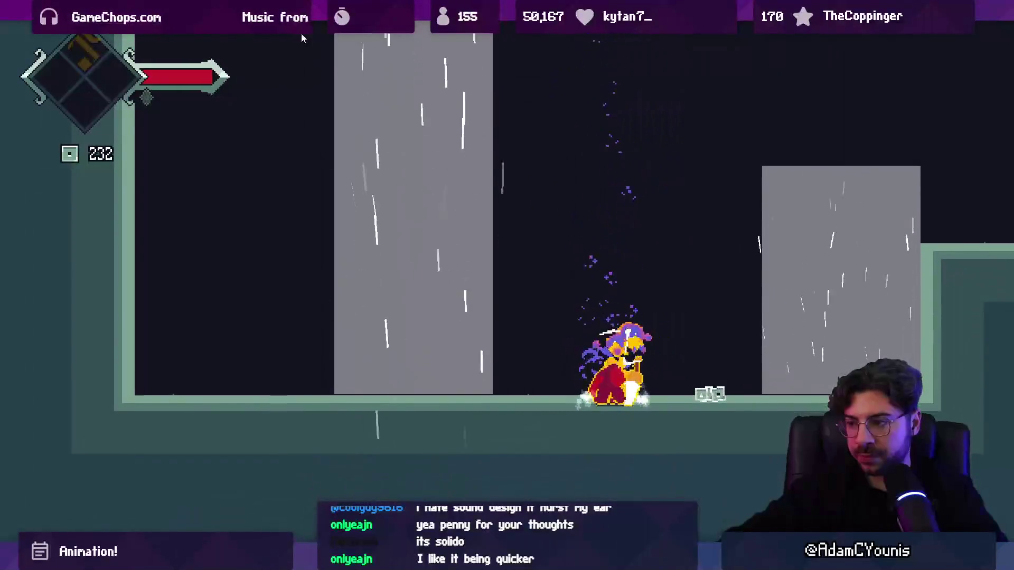
{"action": "key", "text": "shift+space"}
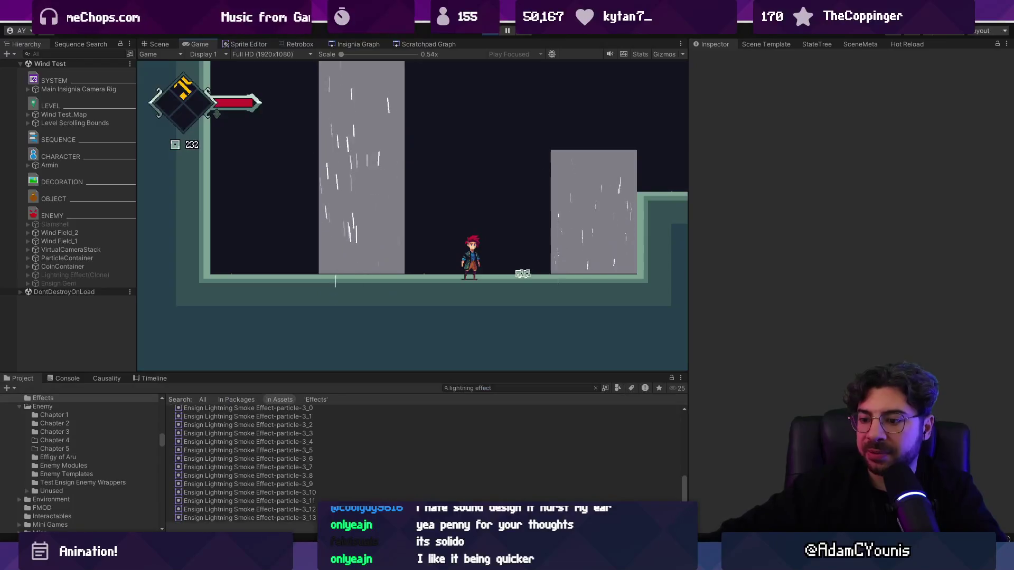
{"action": "key", "text": "alt+Tab"}
{"action": "left_click", "coordinate": [414, 312]}
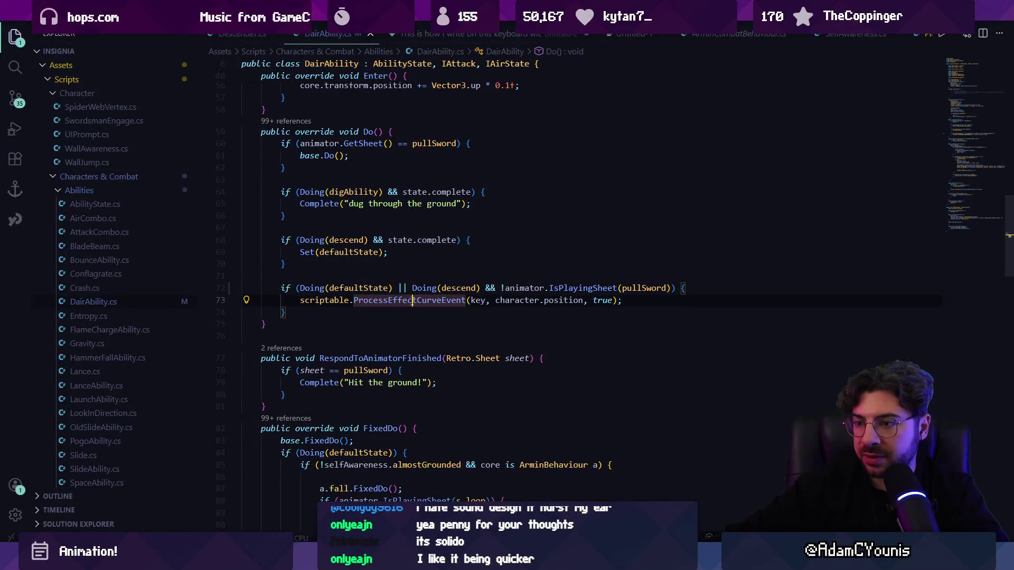
Add a Debug.Log("spawn") line after line 72 inside the effect-spawning block
{"action": "left_click", "coordinate": [671, 288]}
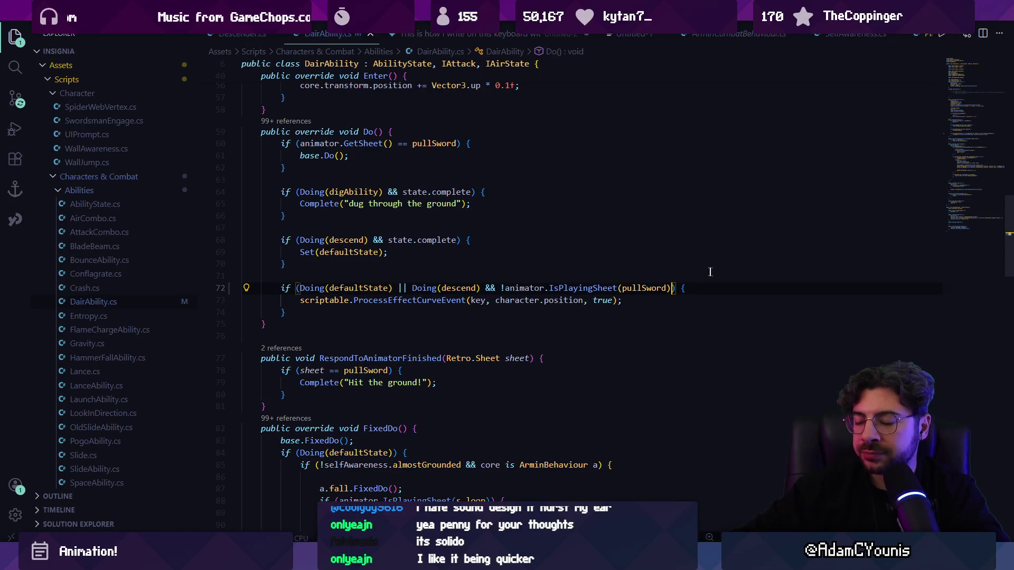
{"action": "key", "text": "Return"}
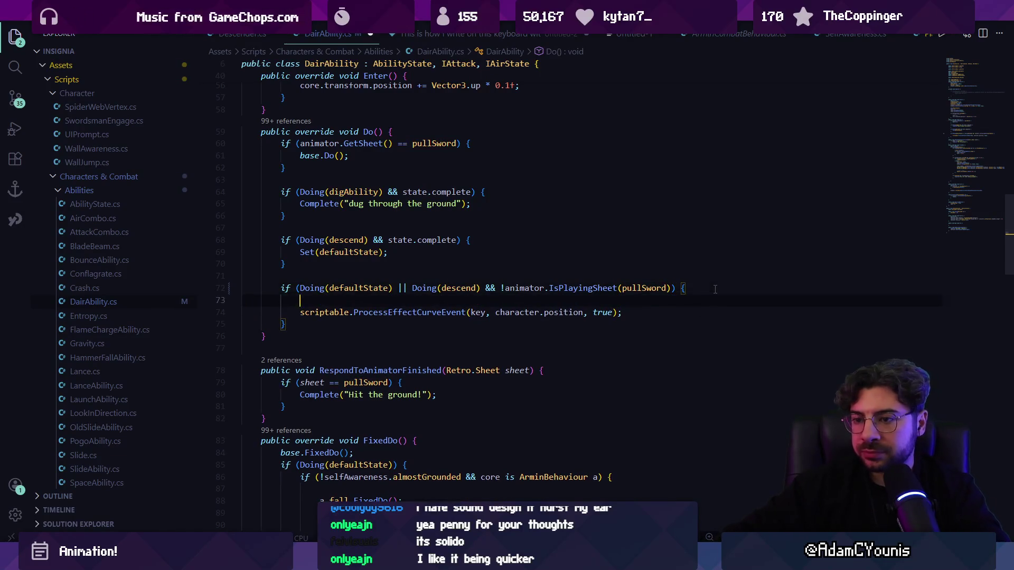
{"action": "type", "text": "Debug.Log(\"spawn\");"}
{"action": "key", "text": "Tab"}
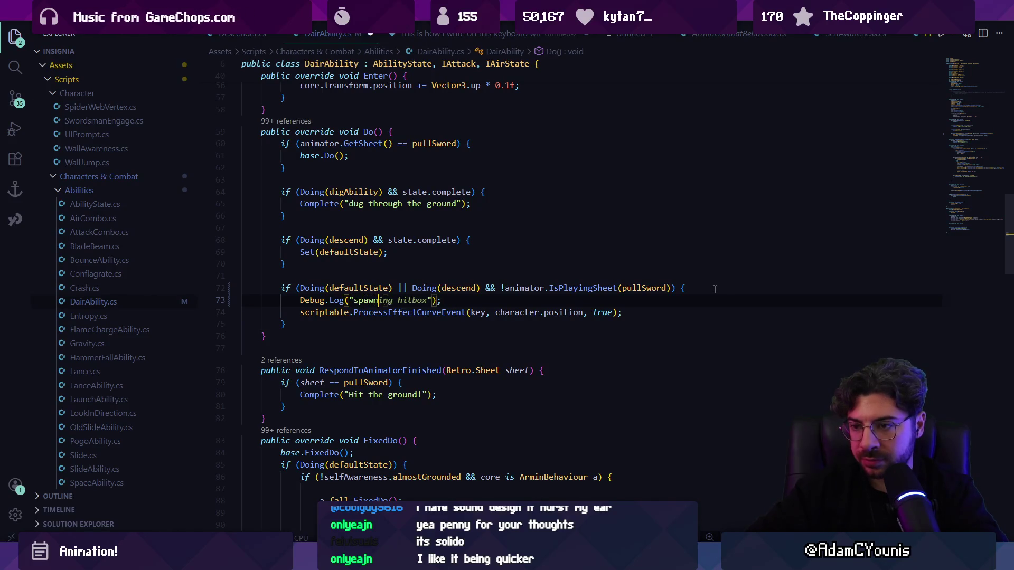
{"action": "key", "text": "alt+Tab"}
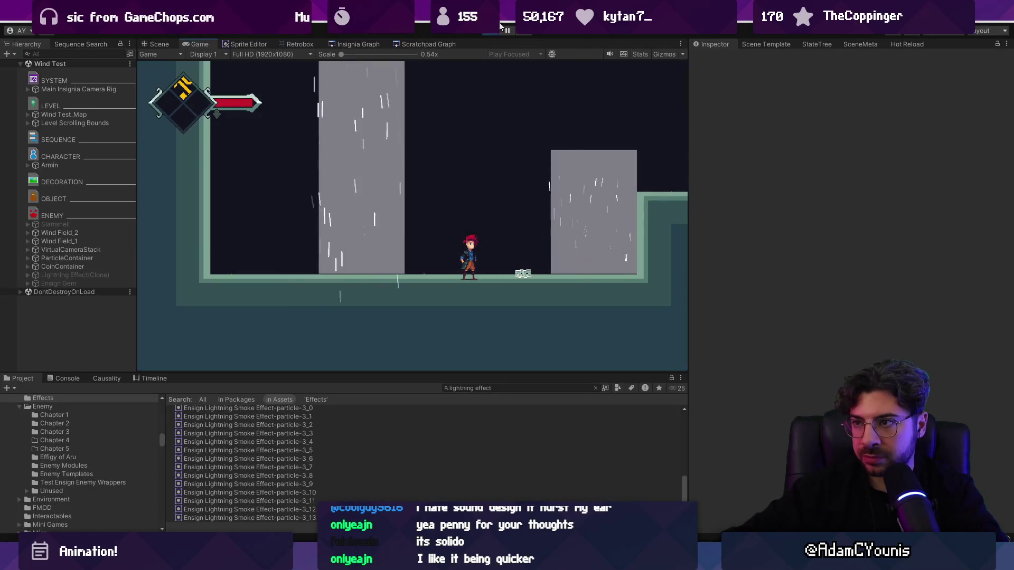
Jump in the running game, pause it, and check the Console for the 'spawn' log
{"action": "key", "text": "space"}
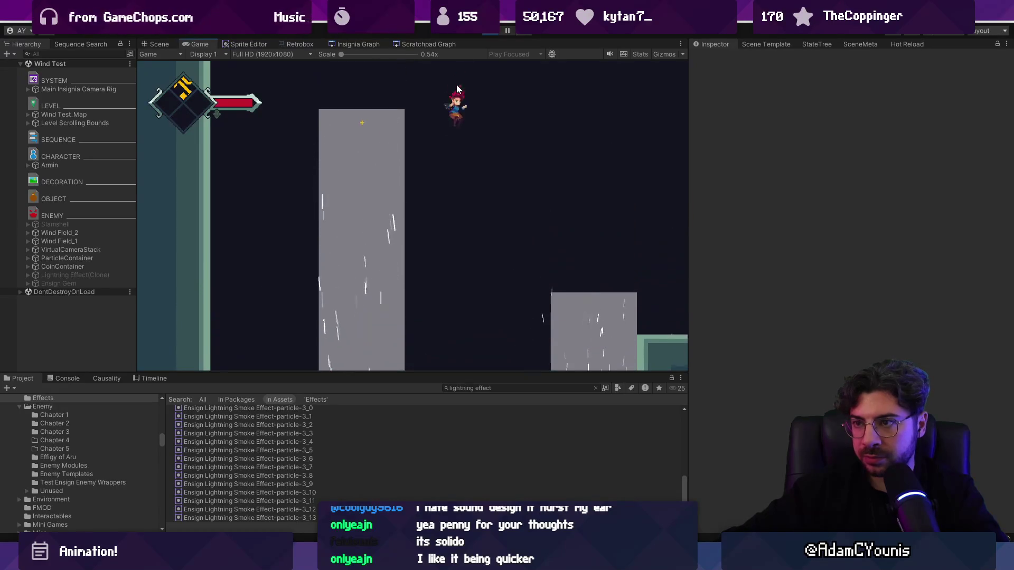
{"action": "left_click", "coordinate": [506, 32]}
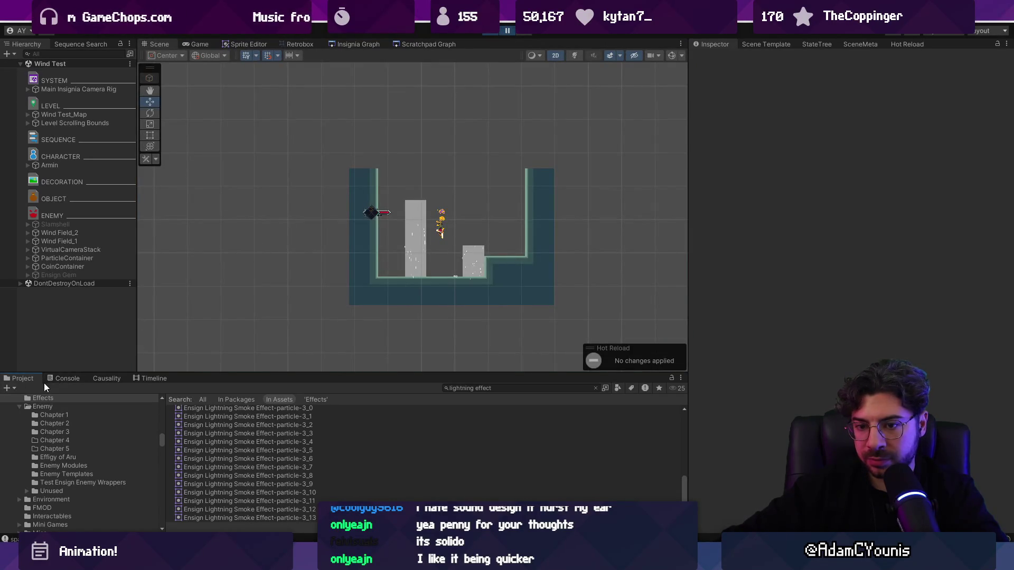
{"action": "left_click", "coordinate": [61, 378]}
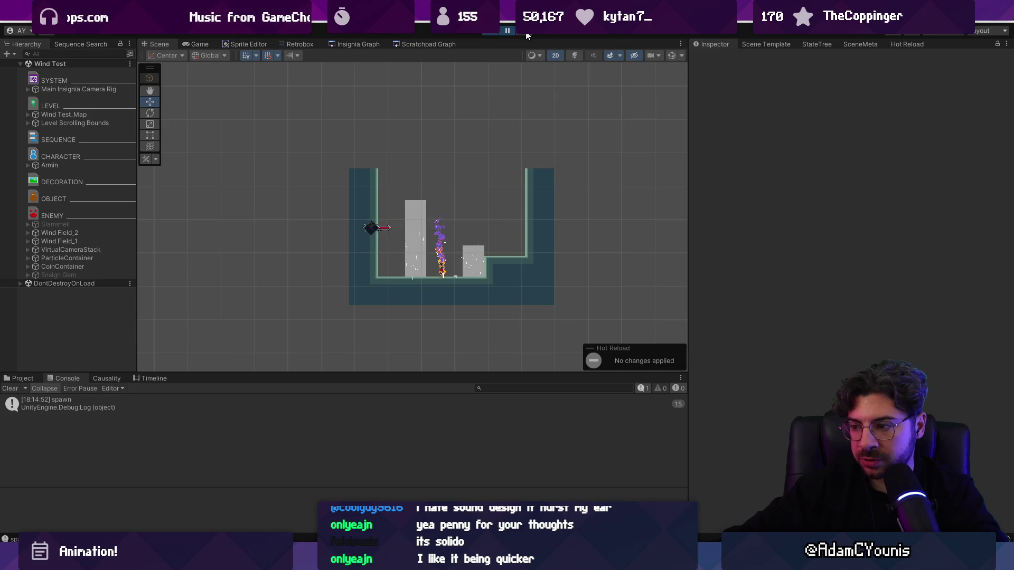
{"action": "scroll", "coordinate": [432, 290], "scroll_direction": "up", "scroll_amount": 6}
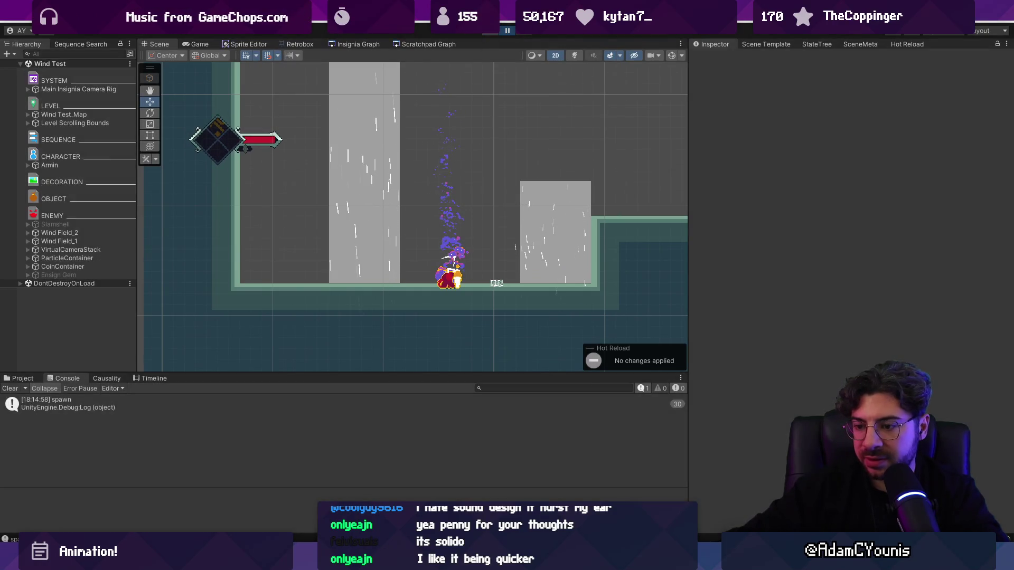
Wrap Doing(defaultState) || Doing(descend) in parentheses in the line 72 spawn condition
{"action": "key", "text": "alt+Tab"}
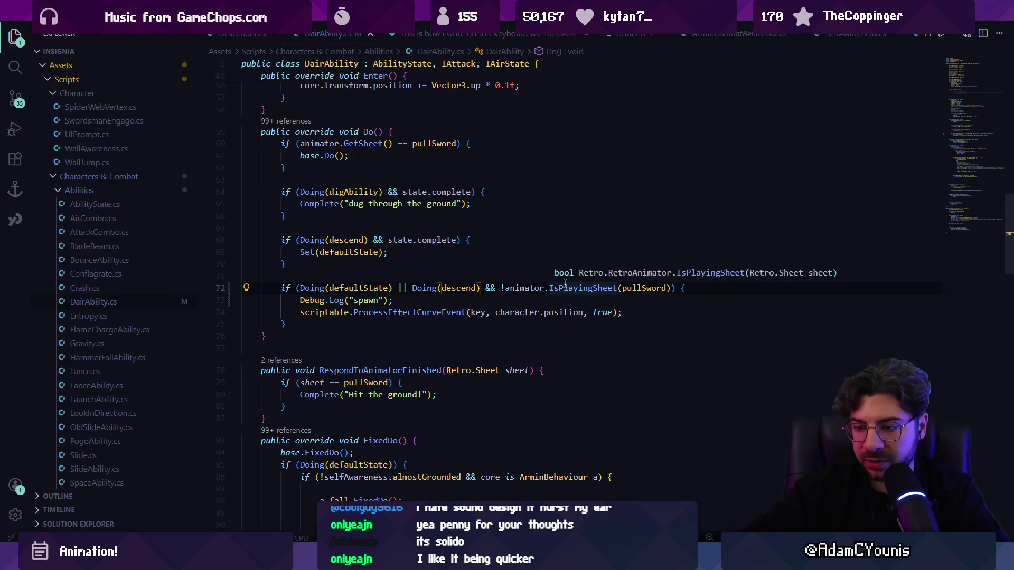
{"action": "type", "text": "("}
{"action": "type", "text": ")"}
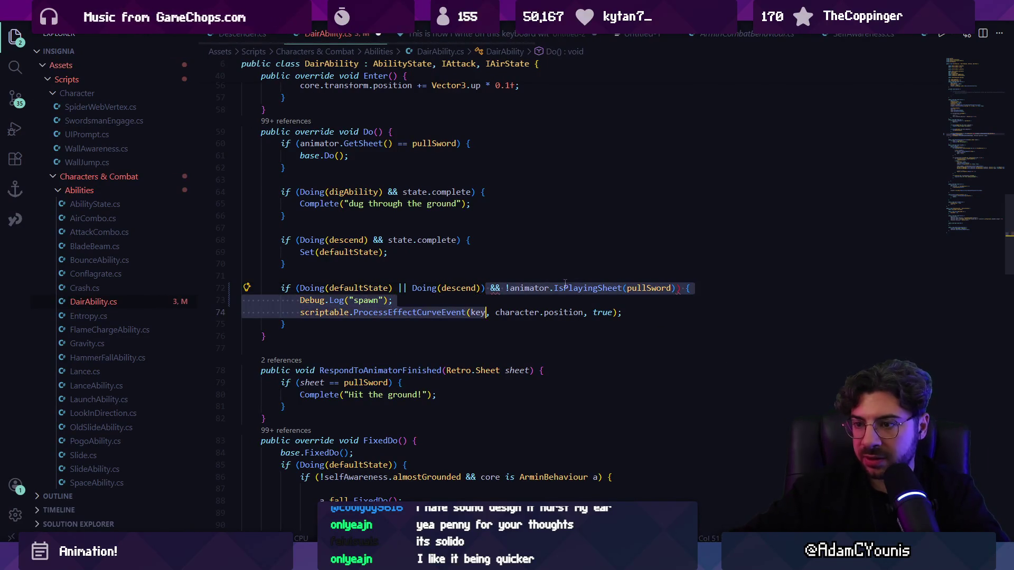
{"action": "key", "text": "Home"}
{"action": "key", "text": "Right"}
{"action": "key", "text": "Right"}
{"action": "key", "text": "Right"}
{"action": "type", "text": "("}
{"action": "key", "text": "Up"}
{"action": "key", "text": "Up"}
{"action": "key", "text": "Tab"}
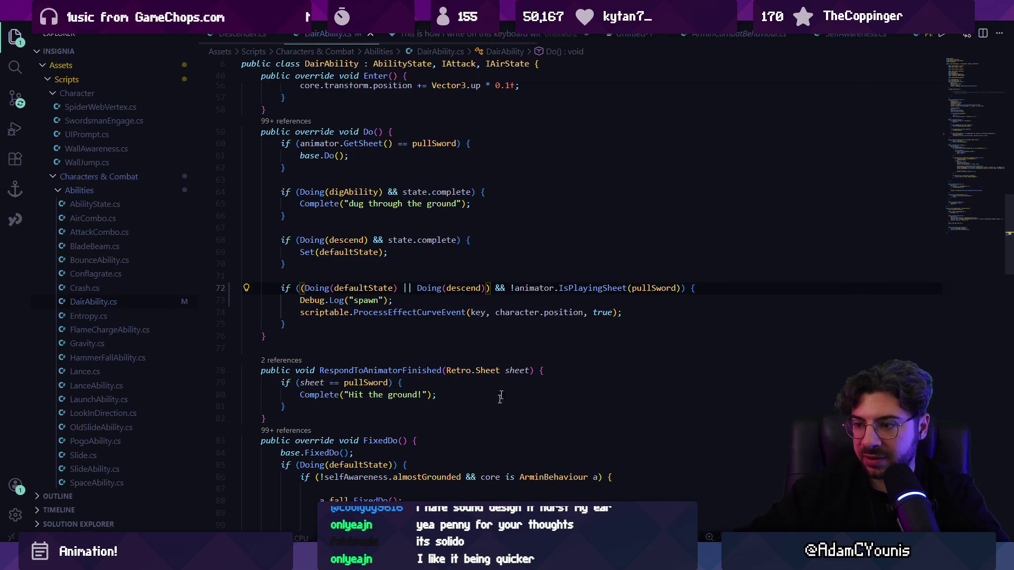
{"action": "key", "text": "alt+Tab"}
Dismiss the Shortcut Conflict warning, dive-test the corrected condition, then stop Play mode
{"action": "key", "text": "F9"}
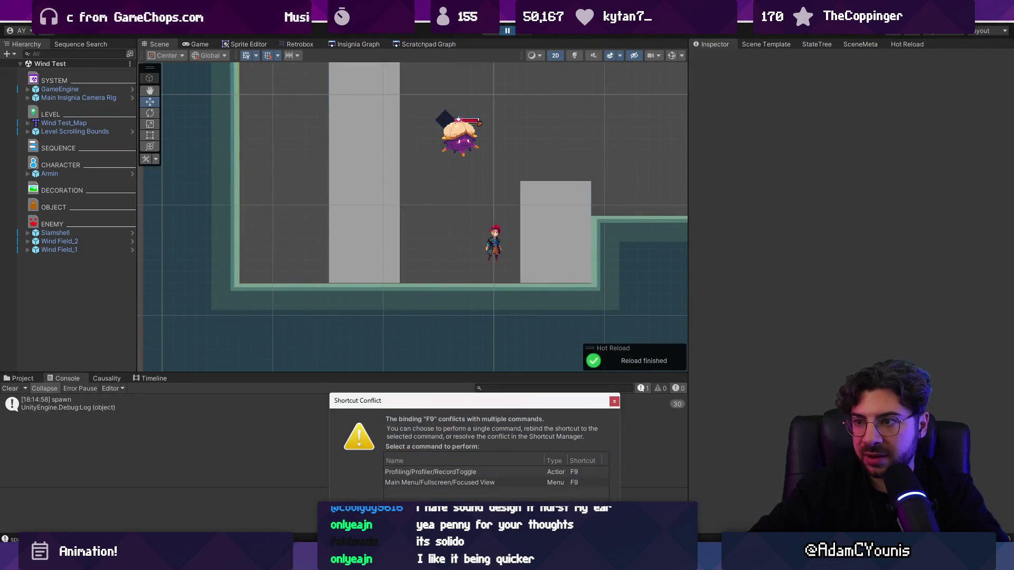
{"action": "key", "text": "Escape"}
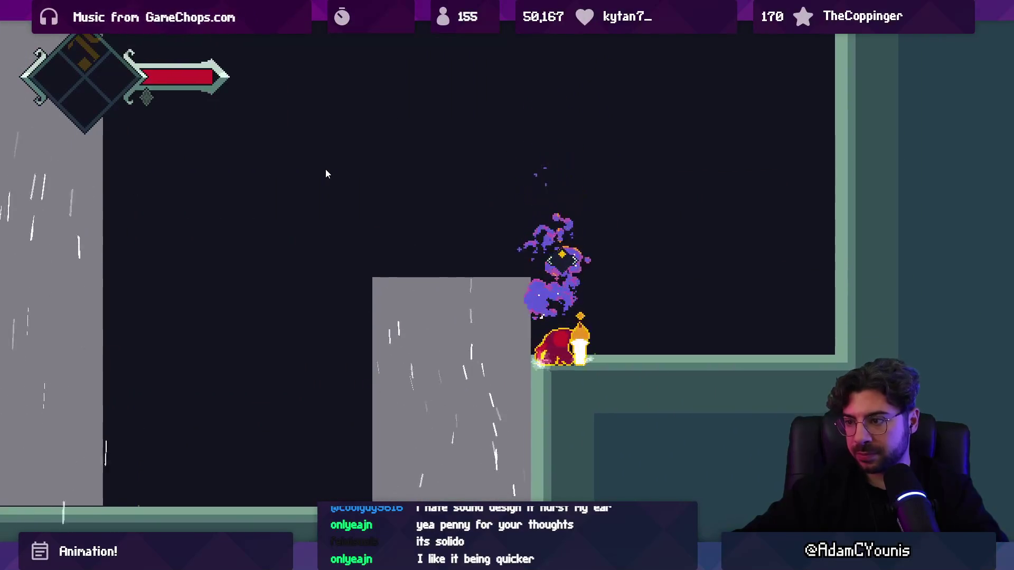
{"action": "key", "text": "ctrl+p"}
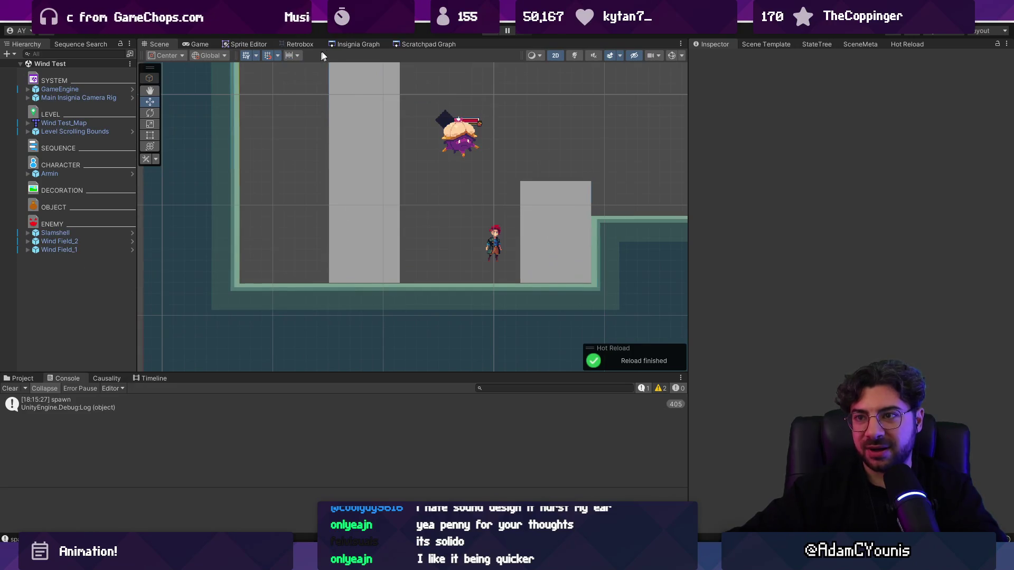
Navigate the Insignia Graph level map to Ohrenstead Overlook and load that scene
{"action": "left_click", "coordinate": [347, 44]}
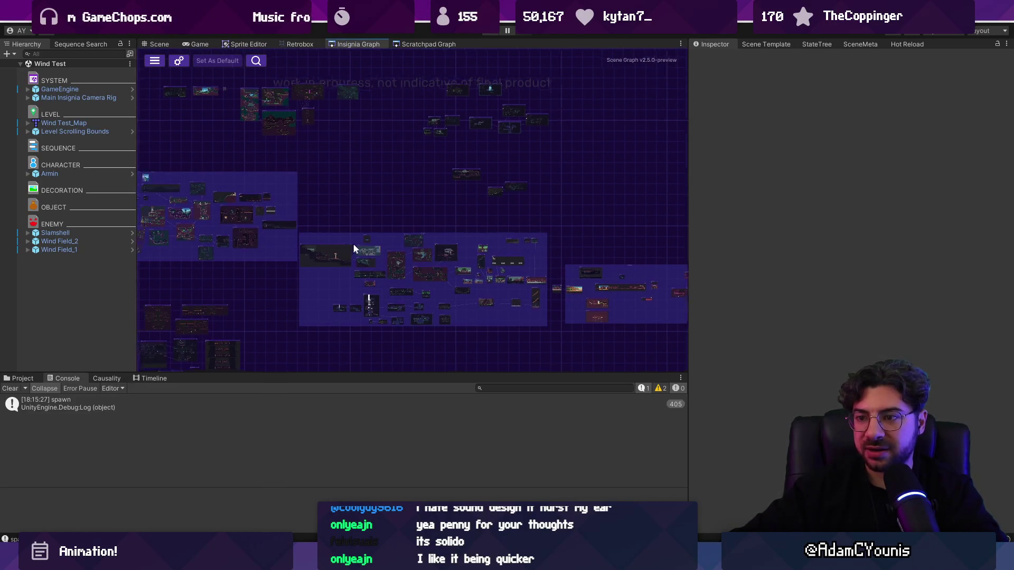
{"action": "scroll", "coordinate": [445, 242], "scroll_direction": "up", "scroll_amount": 3}
{"action": "scroll", "coordinate": [492, 232], "scroll_direction": "down", "scroll_amount": 3}
{"action": "scroll", "coordinate": [649, 226], "scroll_direction": "up", "scroll_amount": 5}
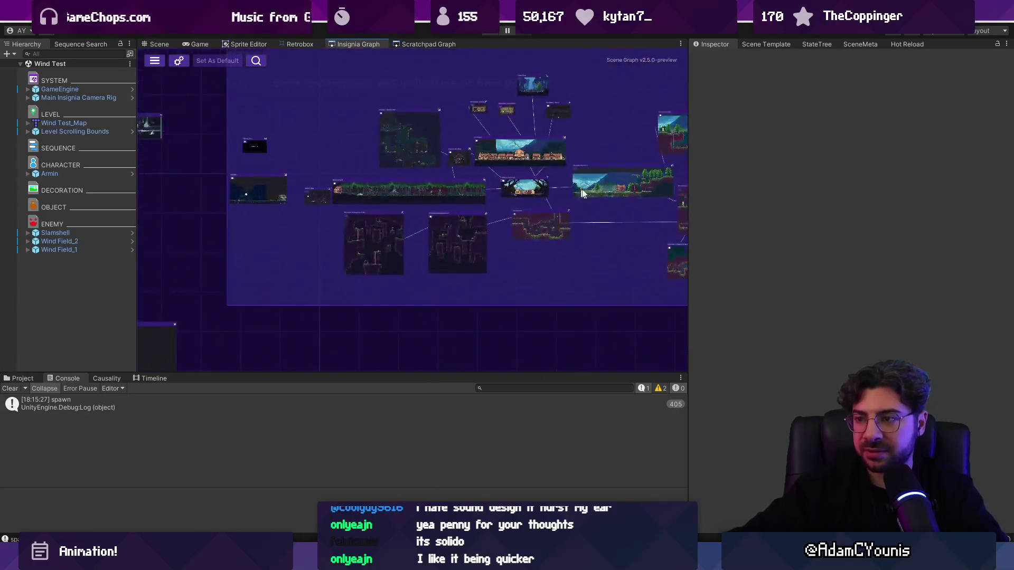
{"action": "scroll", "coordinate": [418, 182], "scroll_direction": "down", "scroll_amount": 2}
{"action": "left_click_drag", "start_coordinate": [418, 182], "coordinate": [376, 241]}
{"action": "scroll", "coordinate": [422, 236], "scroll_direction": "up", "scroll_amount": 4}
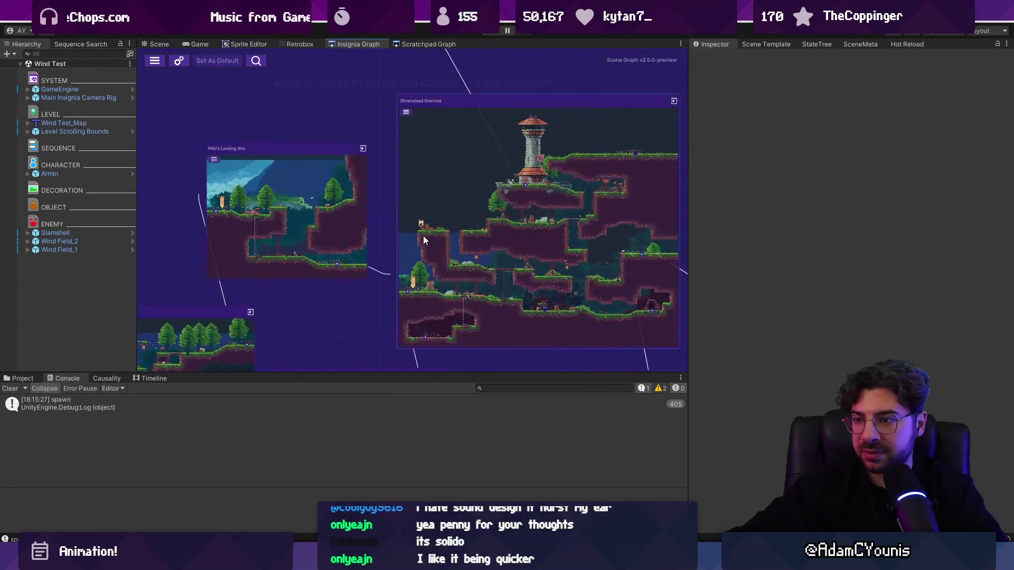
{"action": "left_click", "coordinate": [156, 45]}
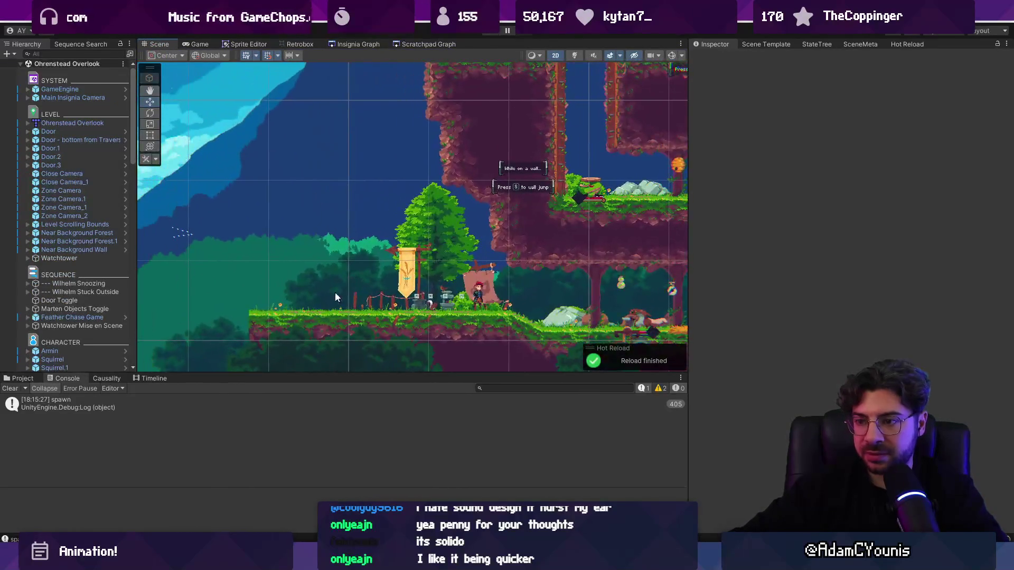
Search the Project panel for Slamshell, place the prefab near the player, and enter Play mode
{"action": "left_click", "coordinate": [21, 379]}
{"action": "type", "text": "a"}
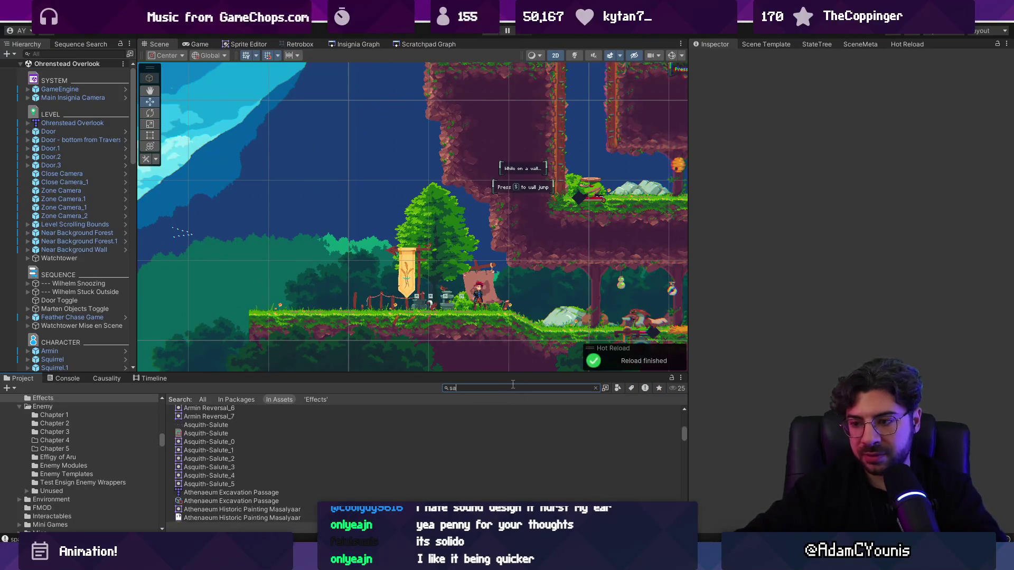
{"action": "type", "text": "mshelamshell"}
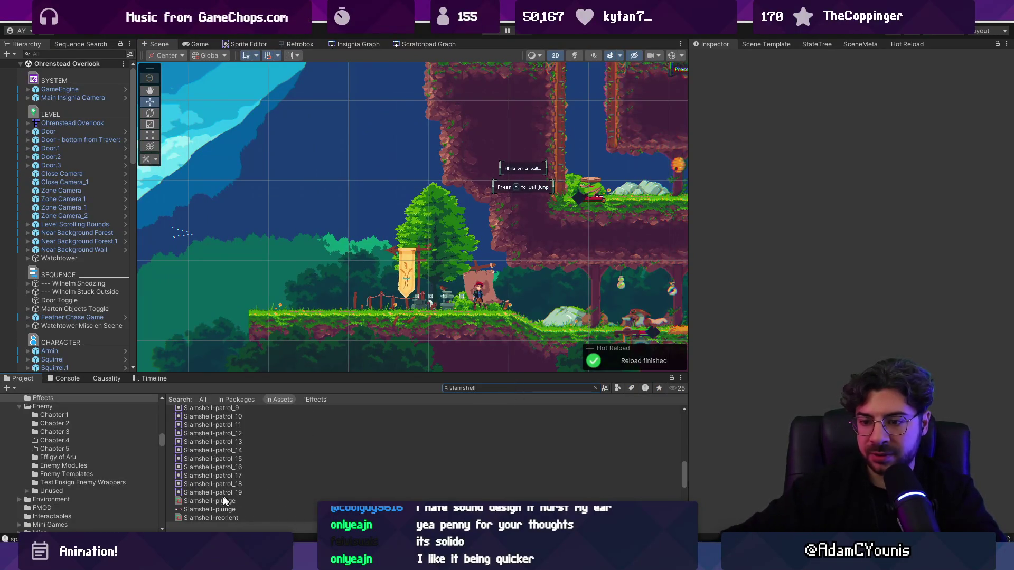
{"action": "scroll", "coordinate": [210, 476], "scroll_direction": "up", "scroll_amount": 10}
{"action": "mouse_move", "coordinate": [212, 438]}
{"action": "left_mouse_down"}
{"action": "mouse_move", "coordinate": [241, 428]}
{"action": "mouse_move", "coordinate": [417, 166]}
{"action": "left_mouse_up"}
{"action": "left_click_drag", "start_coordinate": [417, 209], "coordinate": [419, 222]}
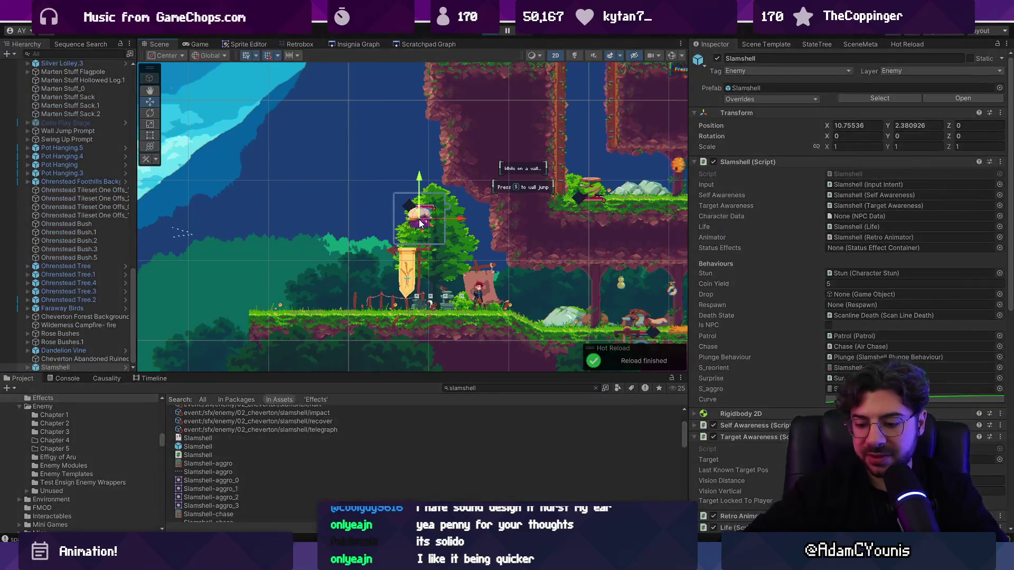
{"action": "key", "text": "ctrl+p"}
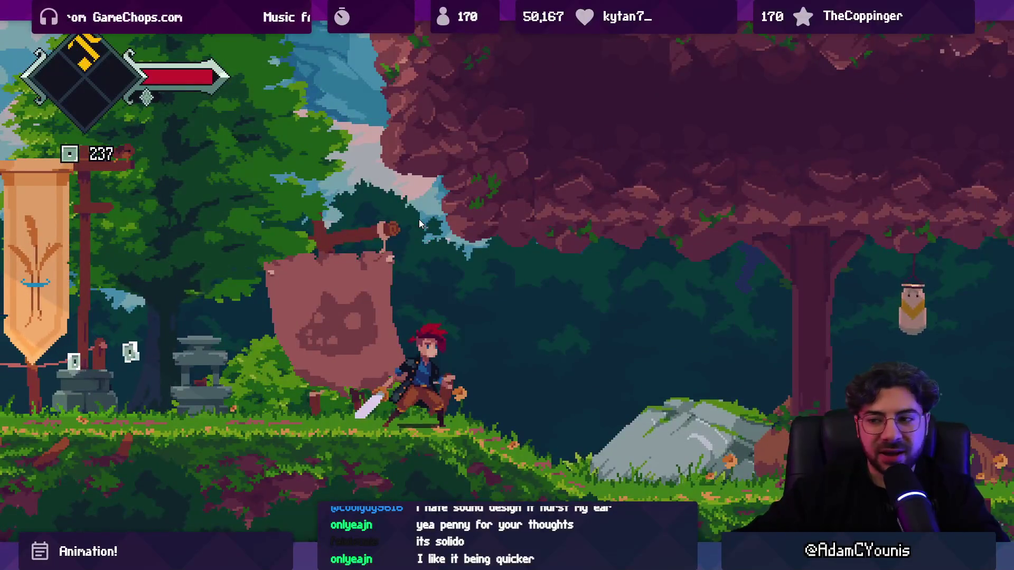
In the Journal's Settings > Audio, set sound effects volume to 08 and music to 10
{"action": "key", "text": "Escape"}
{"action": "key", "text": "Return"}
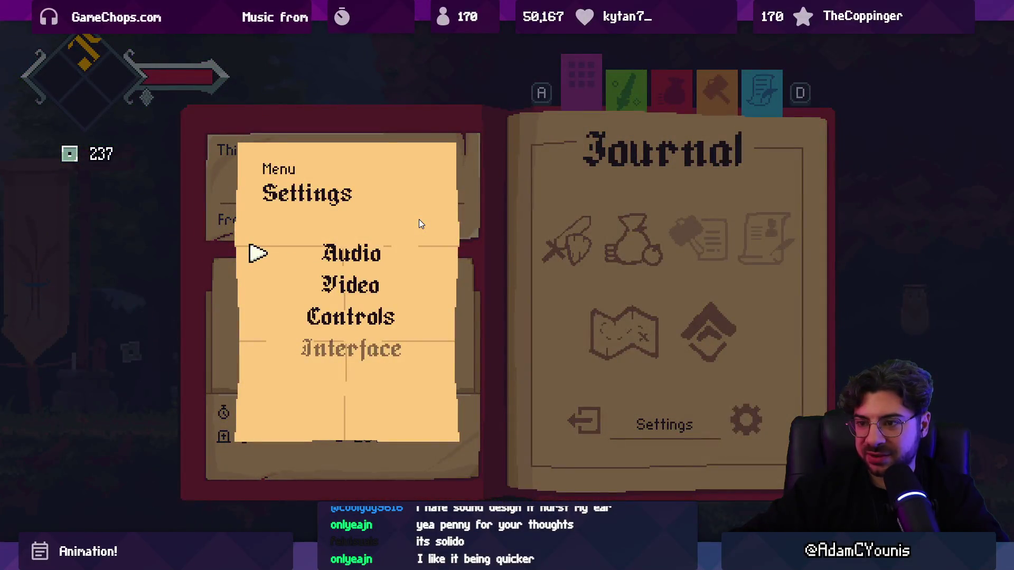
{"action": "key", "text": "Return"}
{"action": "key", "text": "Down"}
{"action": "key", "text": "Left"}
{"action": "key", "text": "Left"}
{"action": "key", "text": "Up"}
{"action": "key", "text": "Right"}
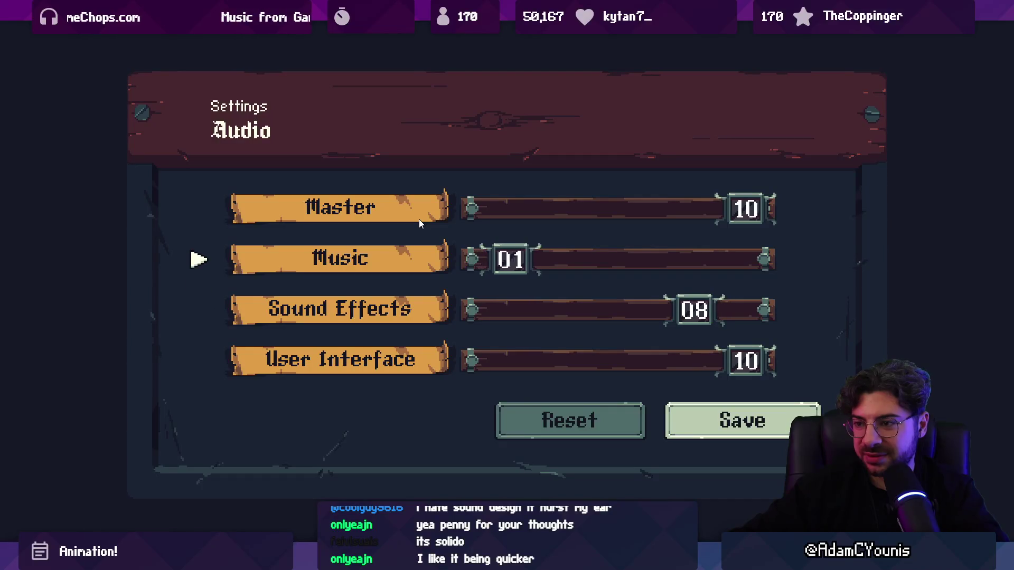
{"action": "key", "text": "Left"}
{"action": "key", "text": "Right"}
{"action": "key", "text": "Right"}
{"action": "key", "text": "Right"}
{"action": "key", "text": "Right"}
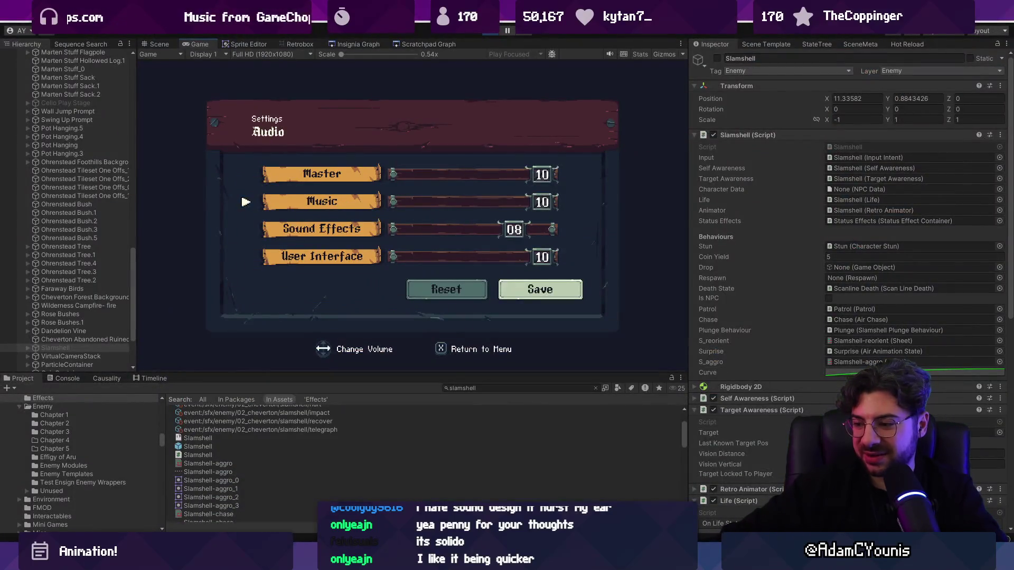
Save the new audio settings and resume playing in the forest
{"action": "key", "text": "alt+Tab"}
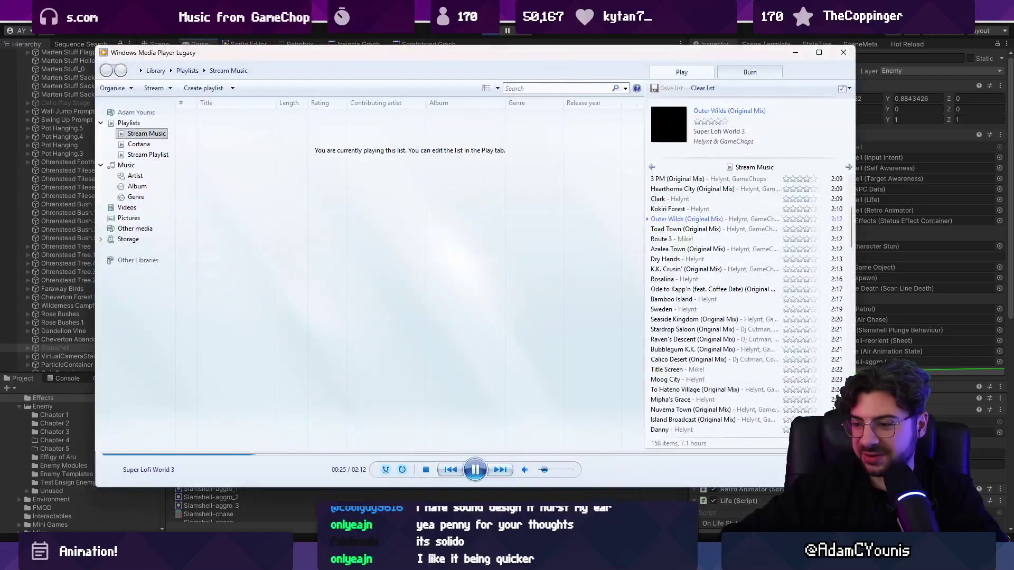
{"action": "key", "text": "alt+Tab"}
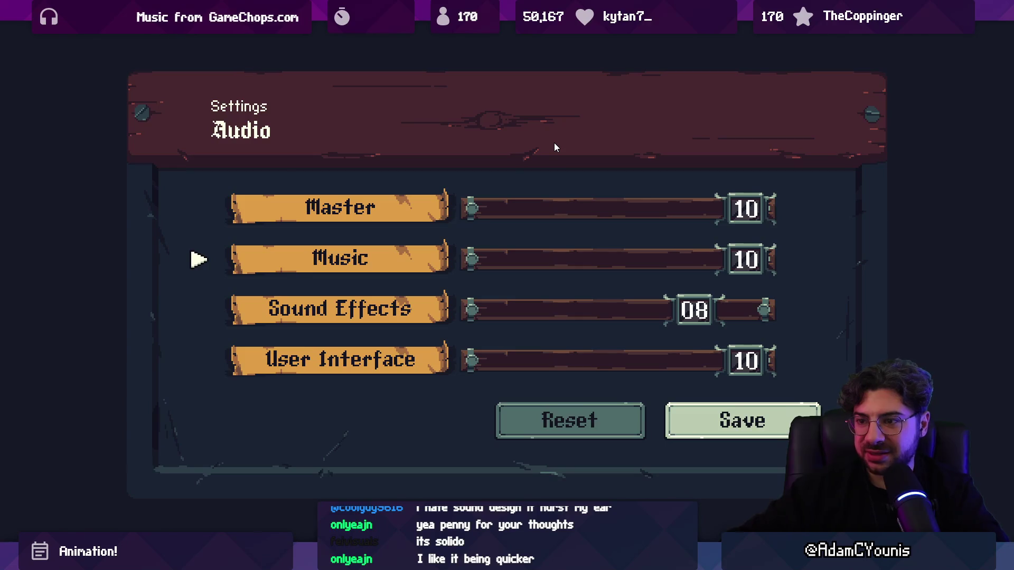
{"action": "key", "text": "Return"}
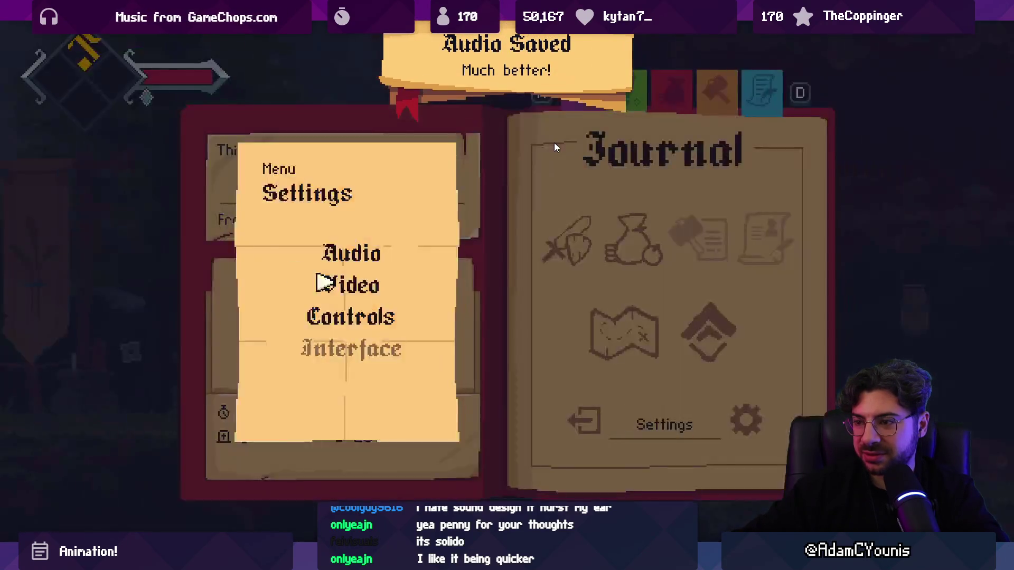
{"action": "key", "text": "Escape"}
{"action": "key", "text": "Escape"}
{"action": "key", "text": "Right"}
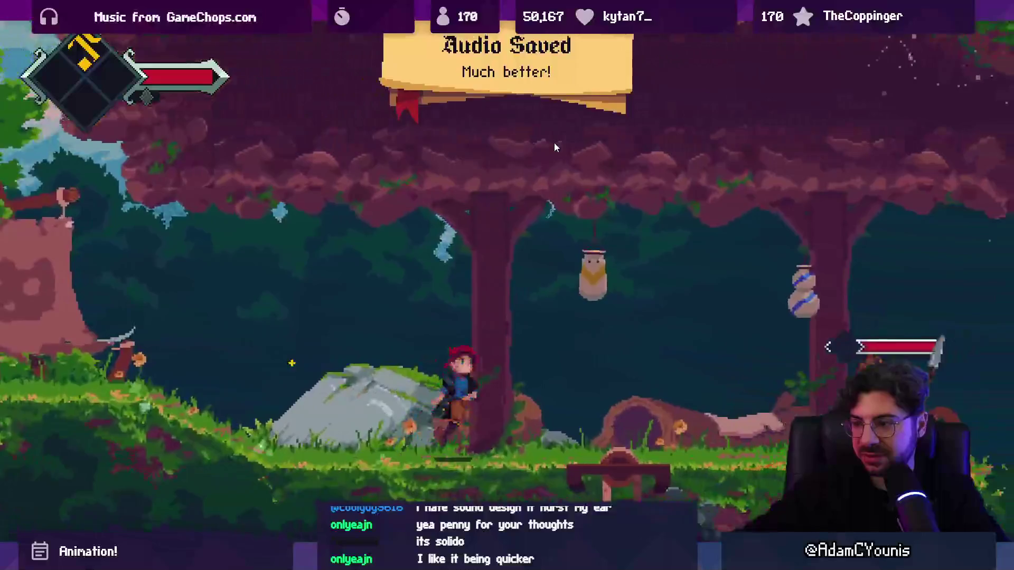
Run right through the level, hitting the Slamshell enemies with the lightning attack
{"action": "key", "text": "Right"}
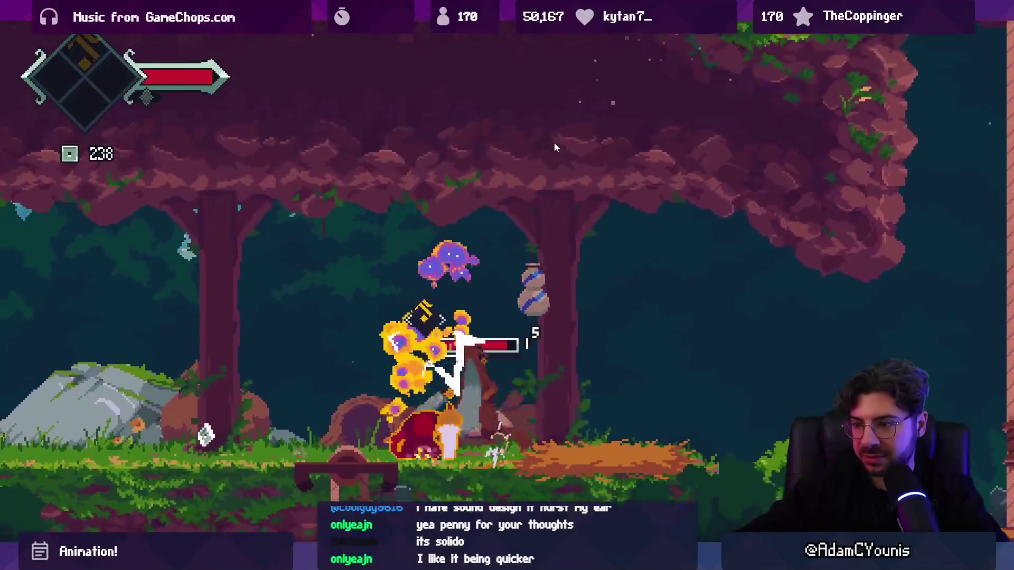
{"action": "key", "text": "Right"}
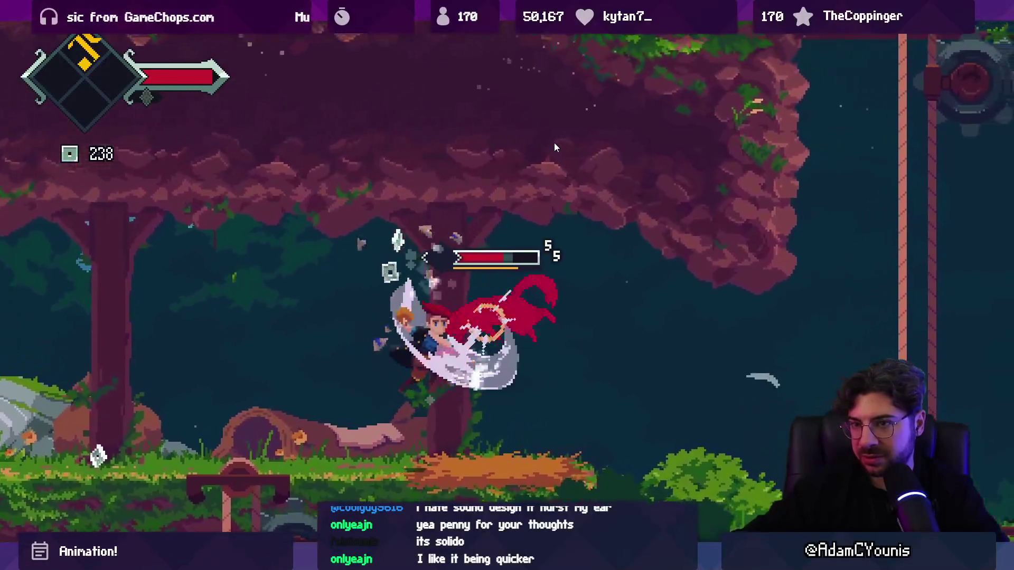
{"action": "key", "text": "Right"}
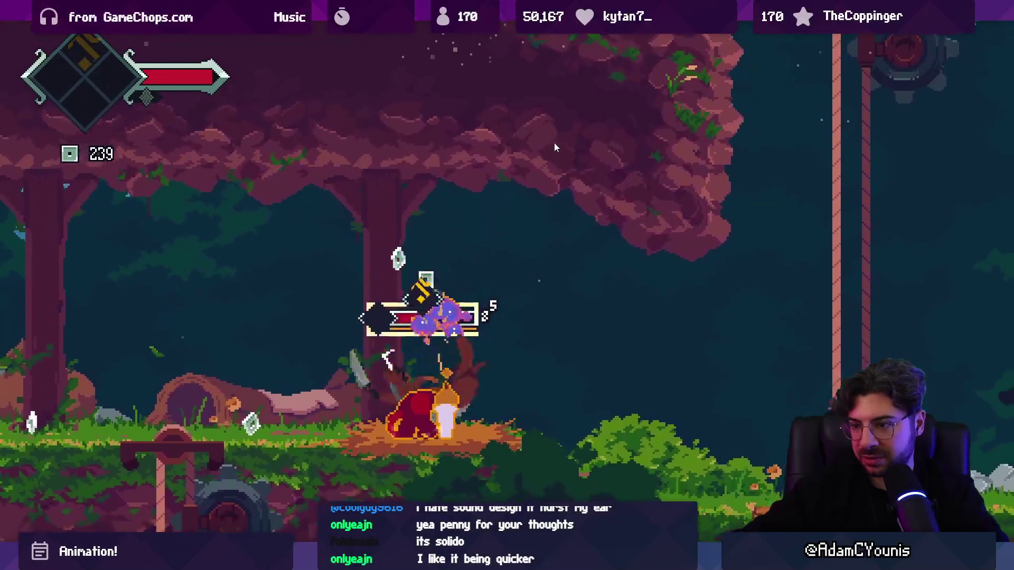
{"action": "key", "text": "Right"}
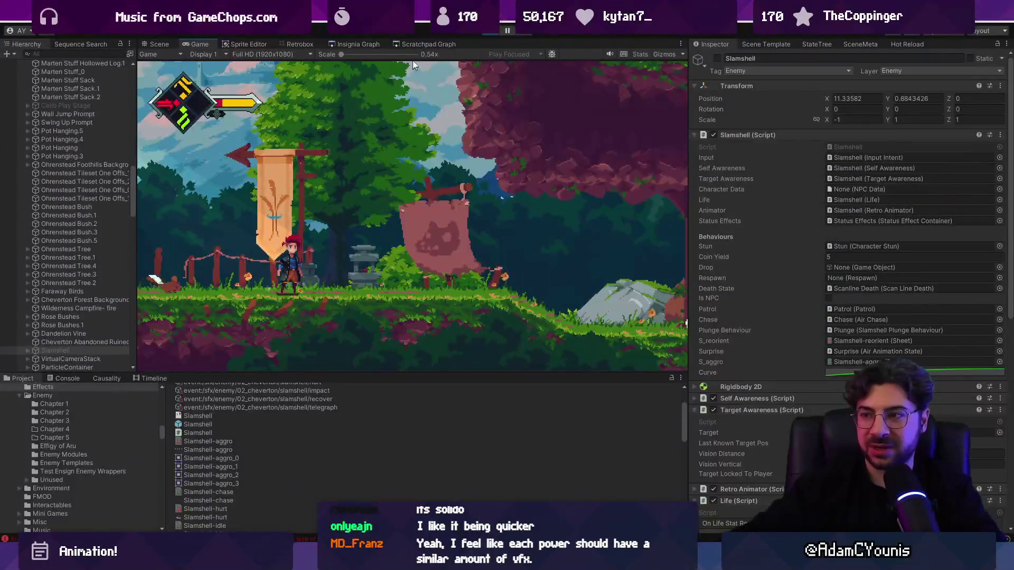
Stop the game and switch past VS Code to Fork's pending changes
{"action": "left_click", "coordinate": [496, 31]}
{"action": "key", "text": "alt+Tab"}
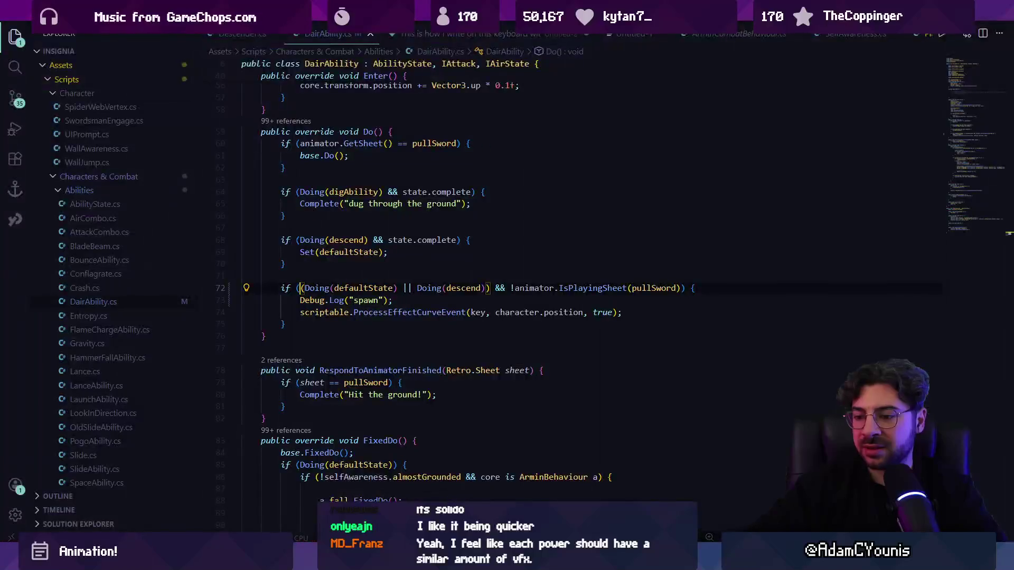
{"action": "key", "text": "alt+Tab"}
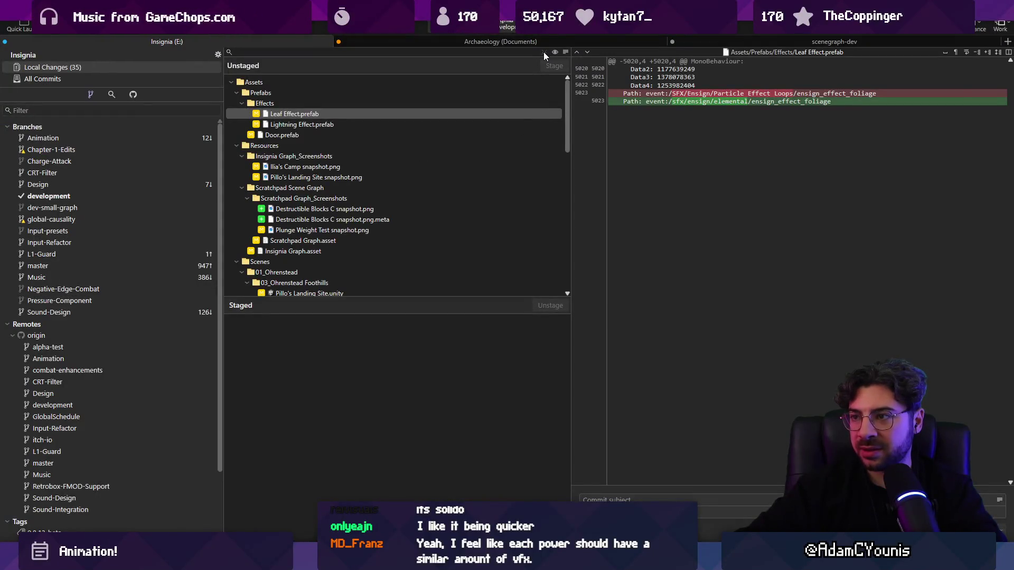
Stage all 35 changes, commit them as 'Update Lightning VFX', and push to the remote
{"action": "left_click", "coordinate": [544, 53]}
{"action": "type", "text": "dds Lightning VFX"}
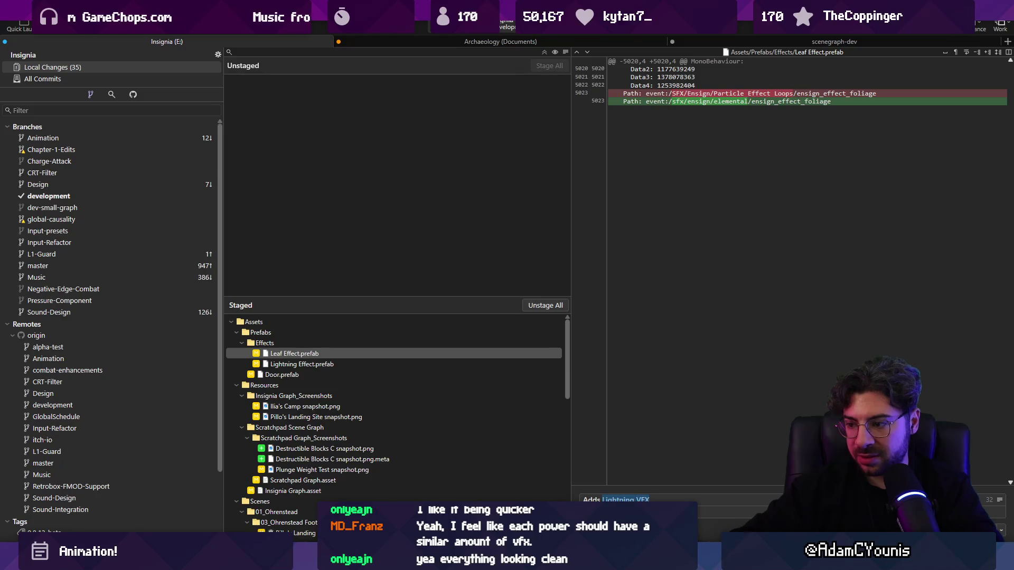
{"action": "left_click", "coordinate": [601, 499]}
{"action": "type", "text": "Update"}
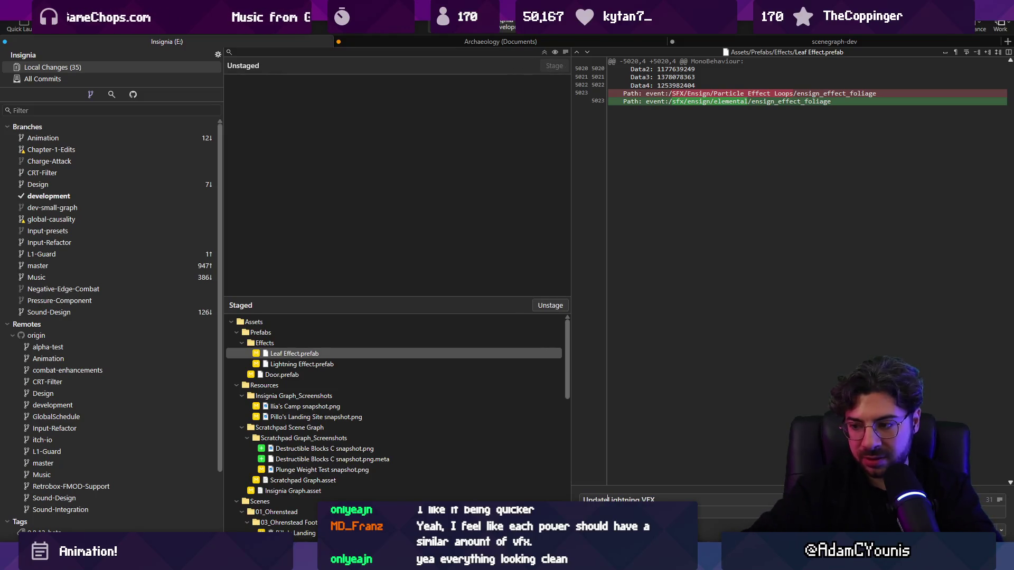
{"action": "key", "text": "ctrl+Return"}
{"action": "key", "text": "ctrl+shift+p"}
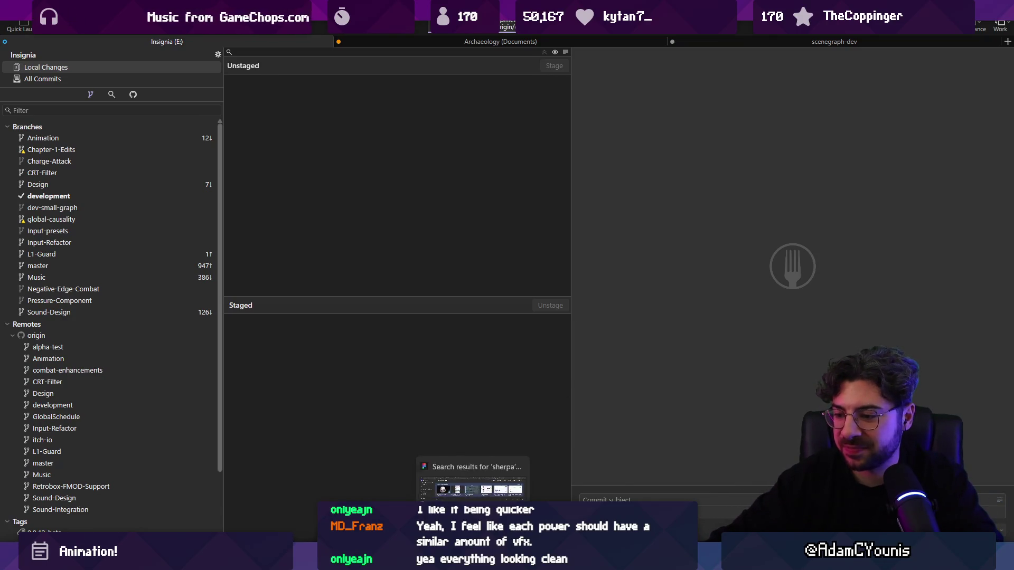
In Chrome, go to Twitch's Software and Game Development directory and scroll its live channels
{"action": "mouse_move", "coordinate": [520, 559]}
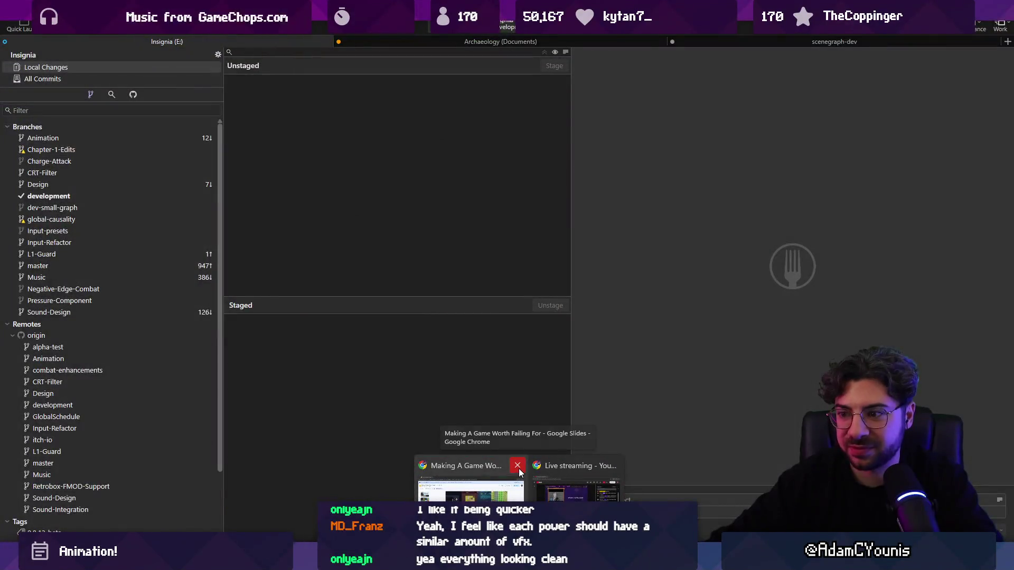
{"action": "left_click", "coordinate": [467, 489]}
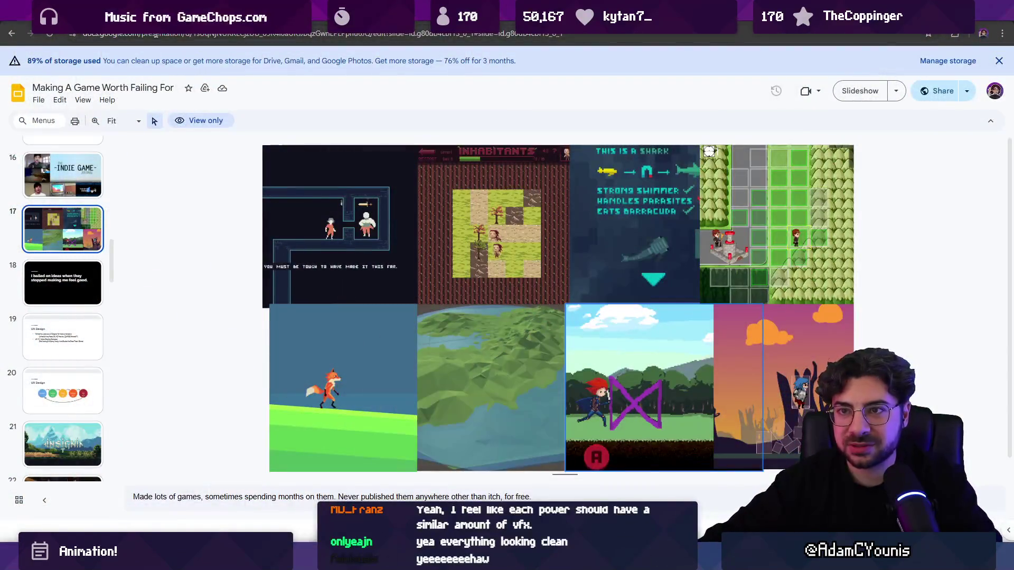
{"action": "left_click", "coordinate": [156, 34]}
{"action": "type", "text": "twitch"}
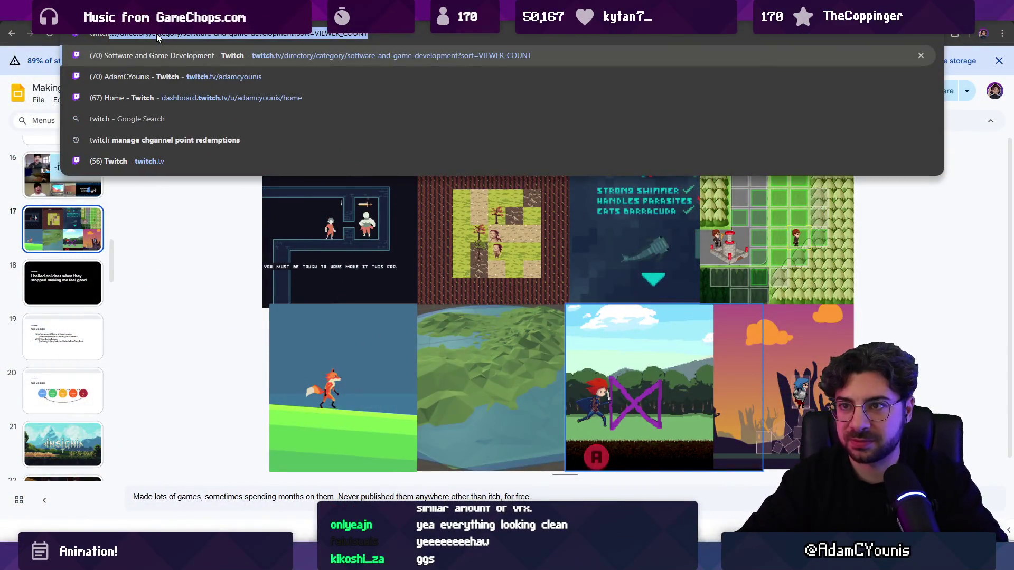
{"action": "key", "text": "Return"}
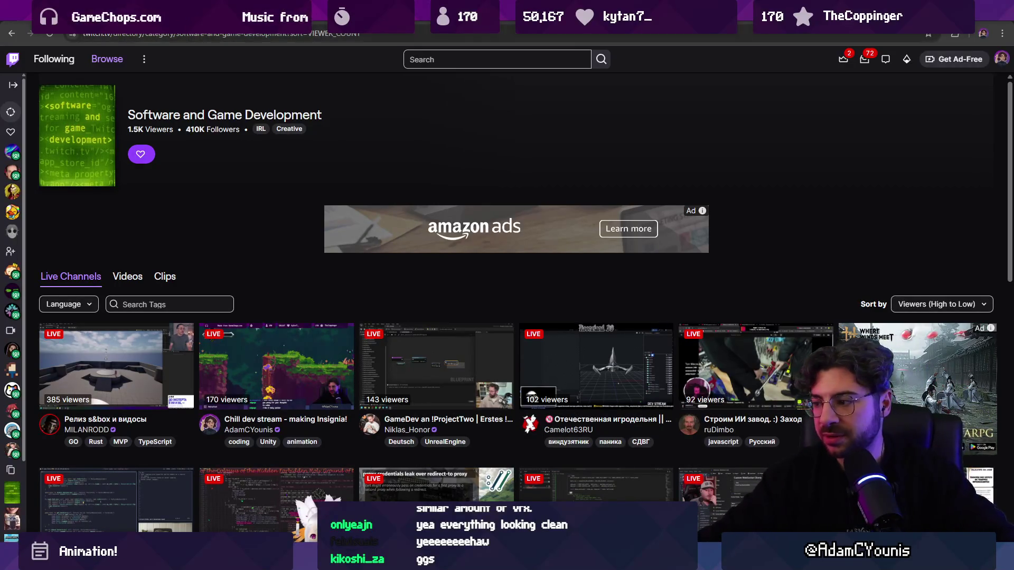
{"action": "scroll", "coordinate": [336, 233], "scroll_direction": "down", "scroll_amount": 4}
{"action": "scroll", "coordinate": [282, 203], "scroll_direction": "up", "scroll_amount": 3}
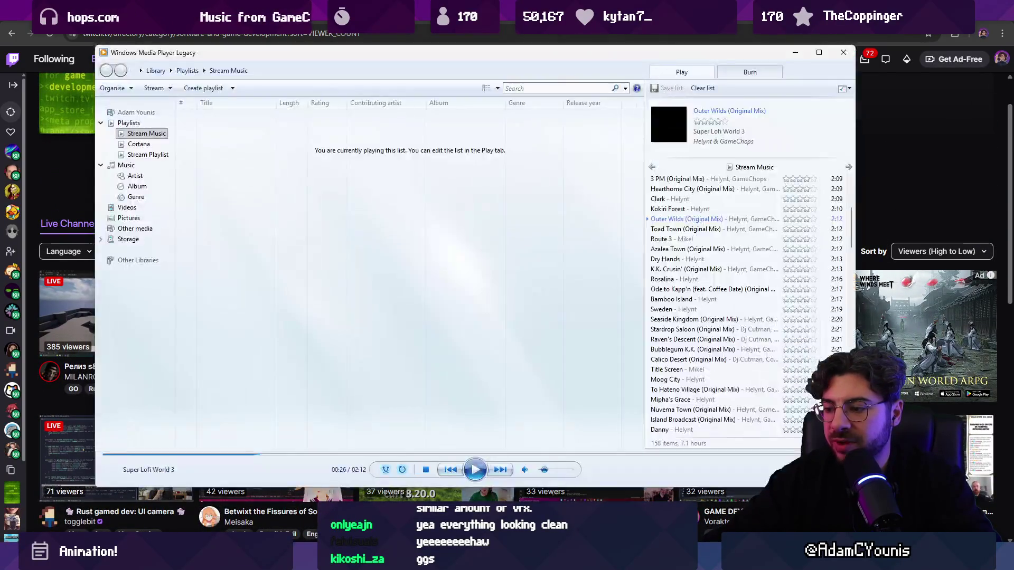
{"action": "scroll", "coordinate": [772, 207], "scroll_direction": "down", "scroll_amount": 4}
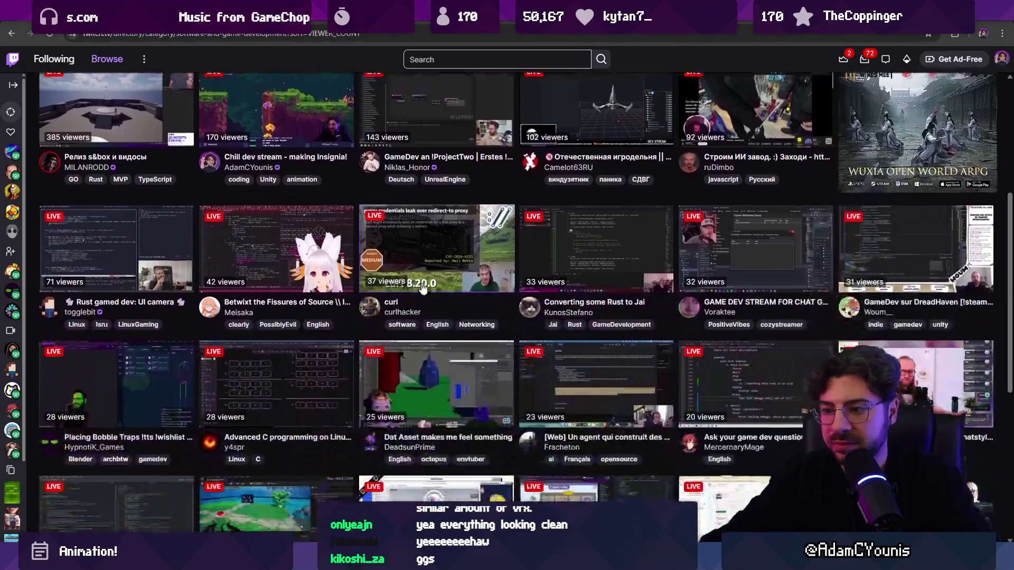